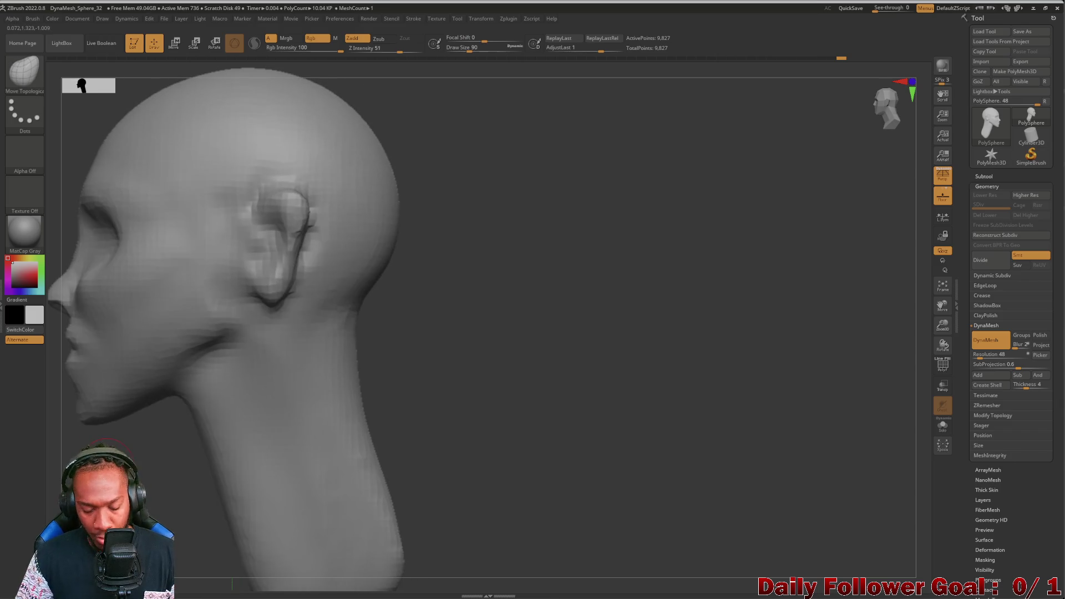
Step: Pick the Move Topological brush and Shift-smooth the cheek surface from the right-side profile
click(24, 71)
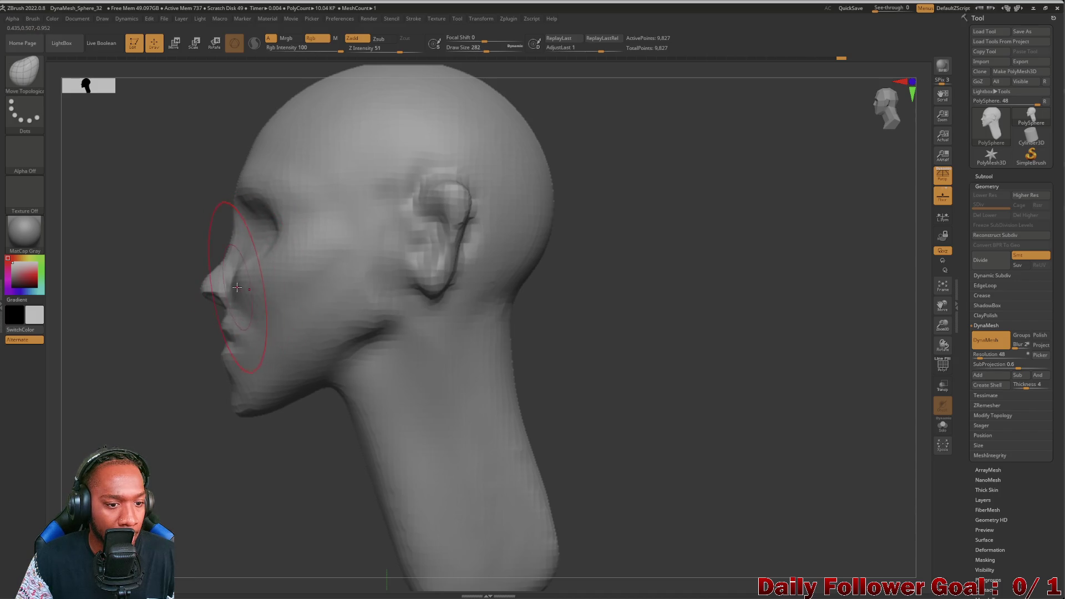
mouse_move(261, 279)
mouse_down()
mouse_move(100, 356)
mouse_move(302, 423)
mouse_move(520, 434)
mouse_up()
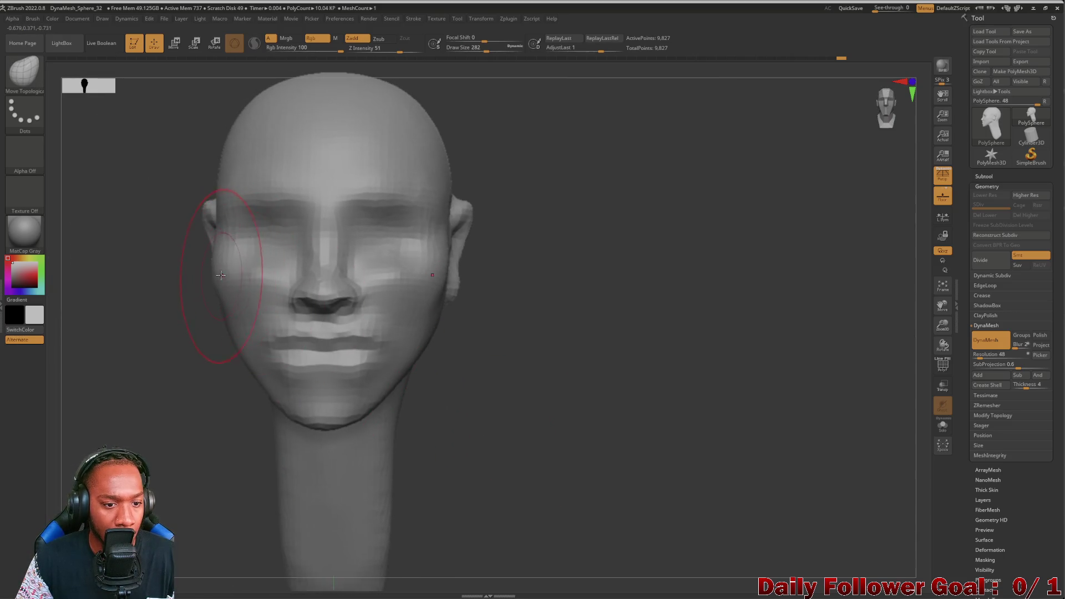
key(shift)
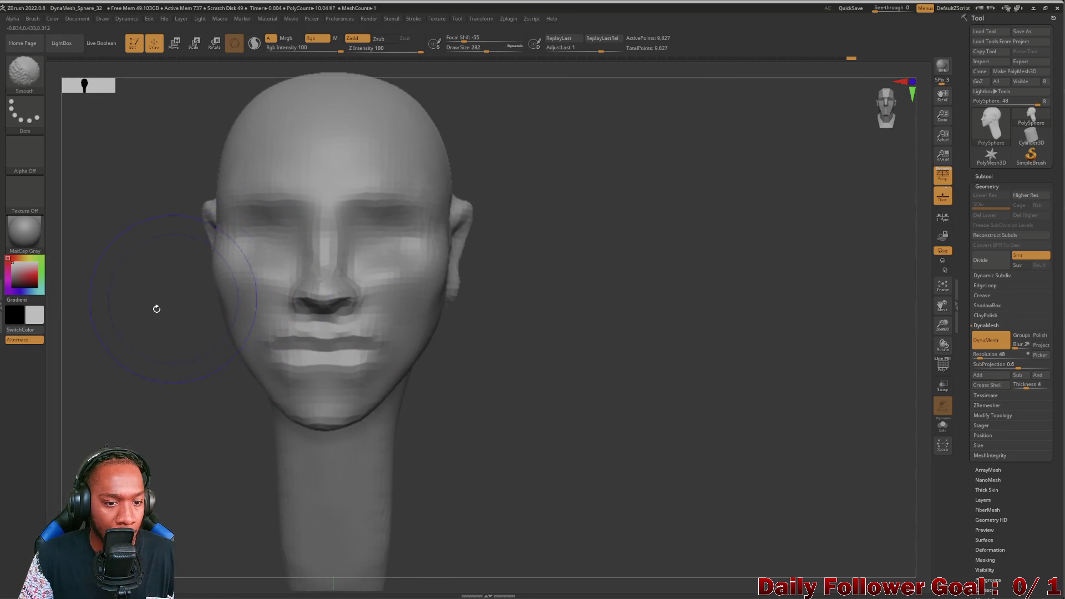
mouse_move(130, 368)
mouse_down()
mouse_move(135, 316)
mouse_move(204, 318)
mouse_move(190, 338)
mouse_move(244, 342)
mouse_move(277, 366)
mouse_up()
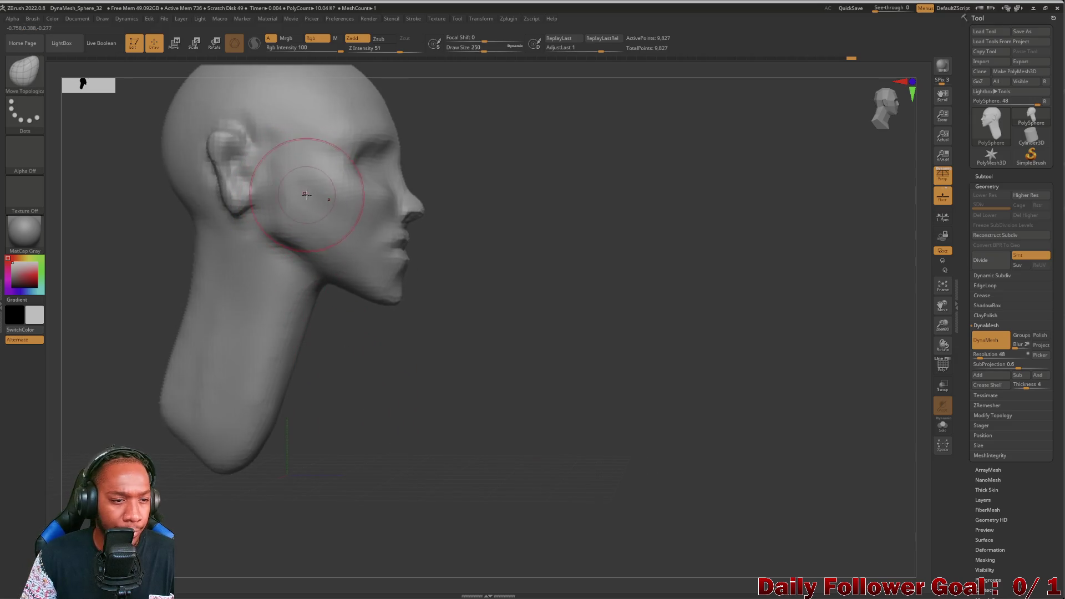
shift+drag(308, 201, 314, 183)
Step: Rotate around the ear and back of the head, then return to near-front
mouse_move(88, 274)
mouse_down()
mouse_move(99, 286)
mouse_move(114, 242)
mouse_move(221, 249)
mouse_up()
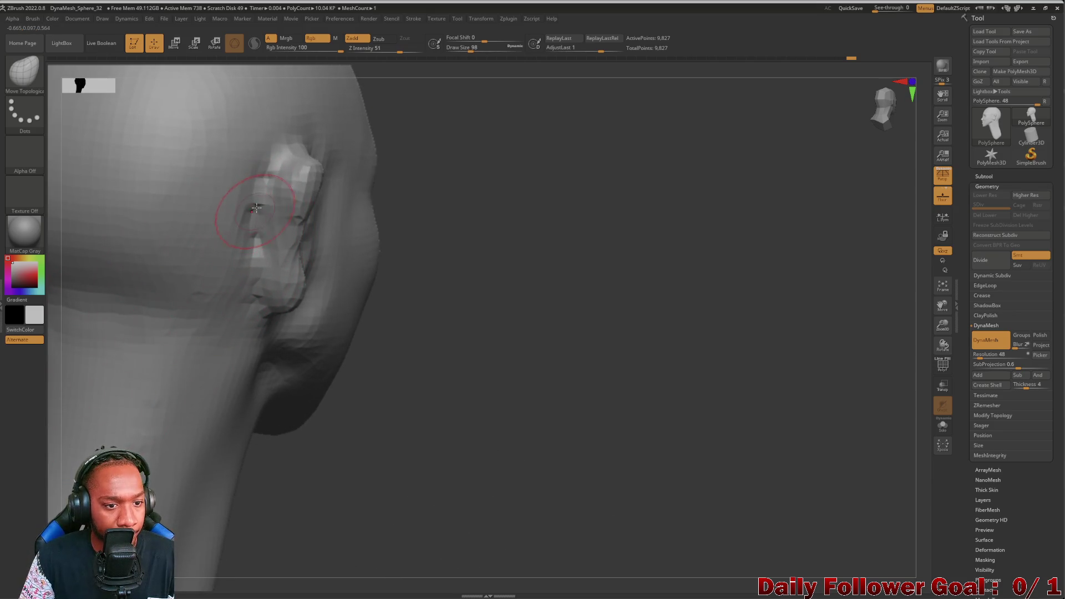
mouse_move(421, 311)
mouse_down()
mouse_move(459, 311)
mouse_move(62, 351)
mouse_move(88, 316)
mouse_move(49, 351)
mouse_move(138, 311)
mouse_move(266, 222)
mouse_up()
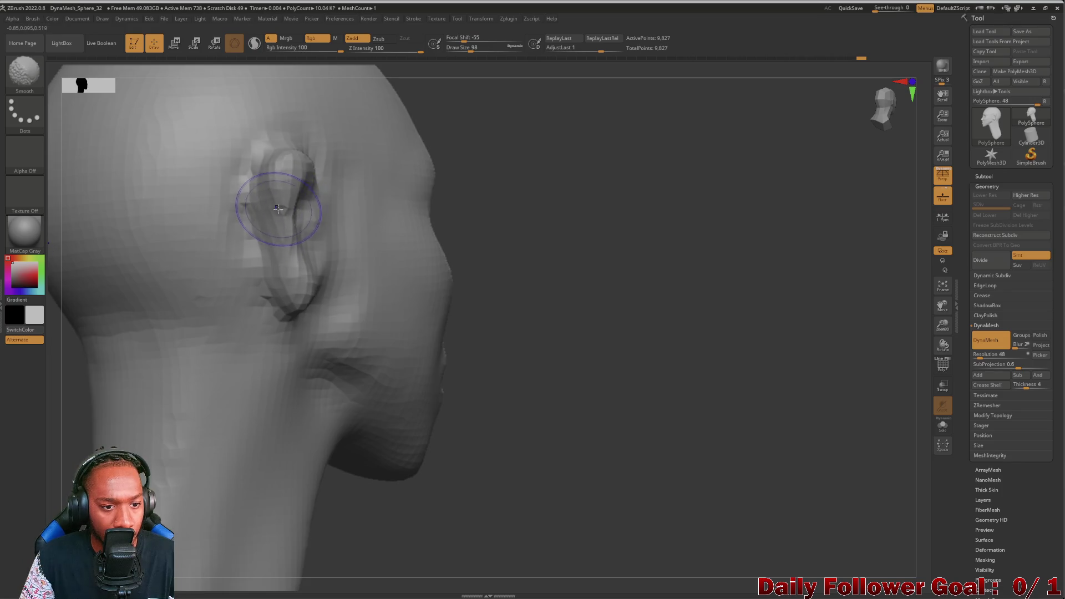
mouse_move(583, 314)
mouse_down()
mouse_move(133, 335)
mouse_move(105, 347)
mouse_up()
mouse_move(168, 426)
mouse_down()
mouse_move(186, 316)
mouse_move(181, 377)
mouse_move(162, 397)
mouse_move(164, 427)
mouse_move(191, 423)
mouse_move(150, 433)
mouse_up()
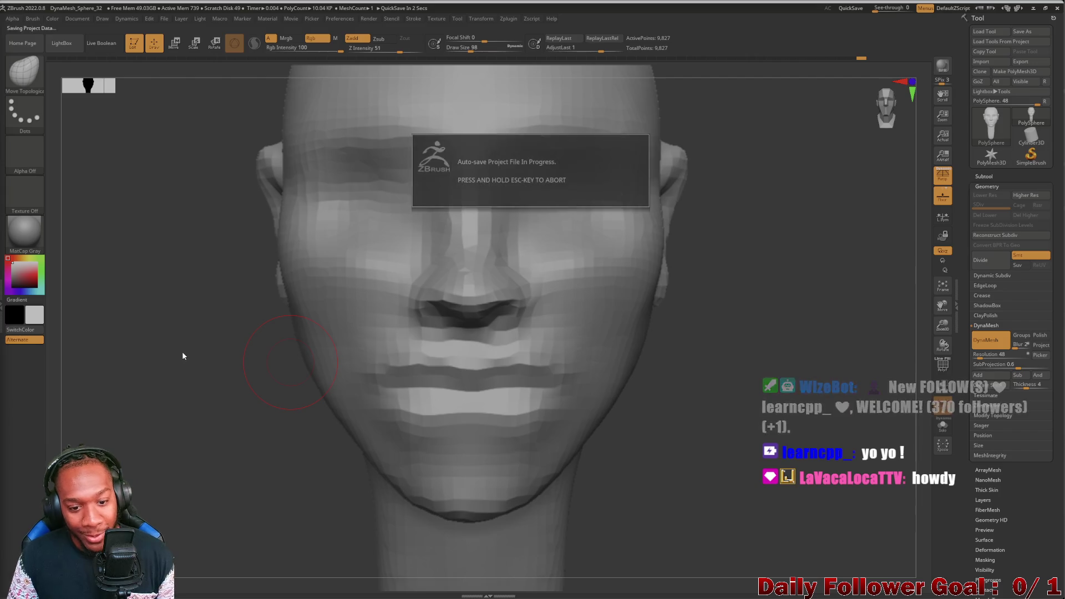
Step: Zoom to a front close-up of the nose, lips and chin and select DamStandard
mouse_move(140, 397)
mouse_down()
mouse_move(95, 419)
mouse_move(155, 404)
mouse_up()
drag(750, 518, 687, 508)
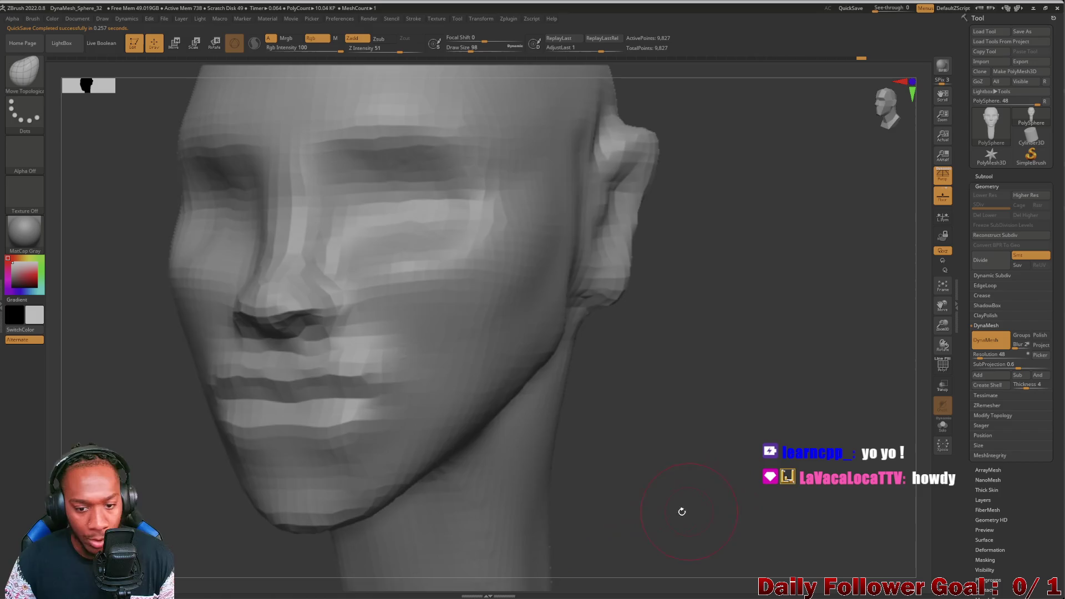
shift+drag(183, 460, 193, 468)
mouse_move(171, 417)
alt+mouse_down()
mouse_move(157, 399)
mouse_move(186, 433)
alt+mouse_up()
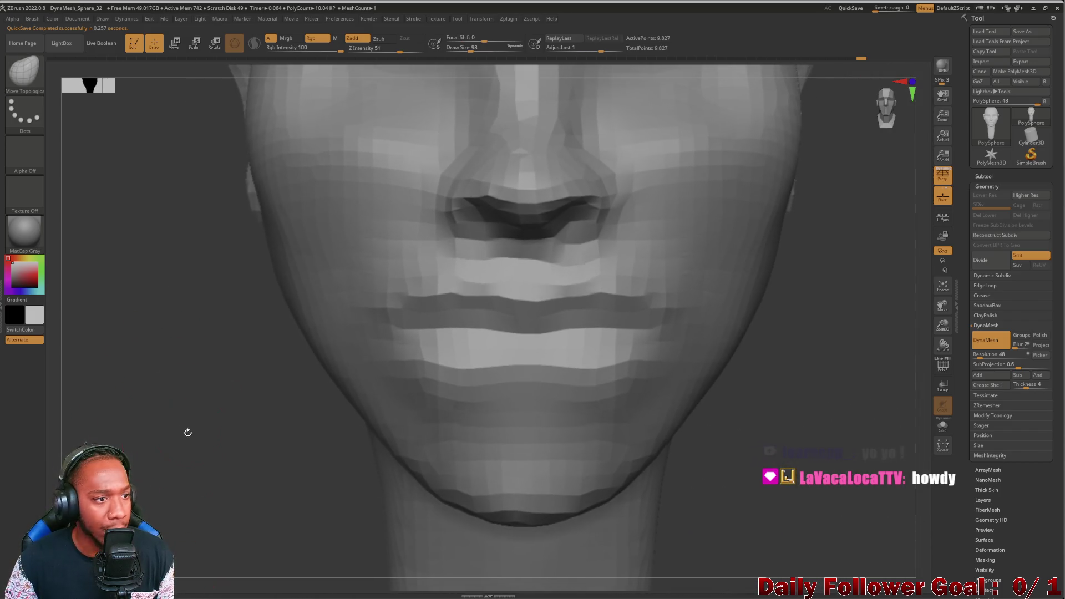
click(29, 66)
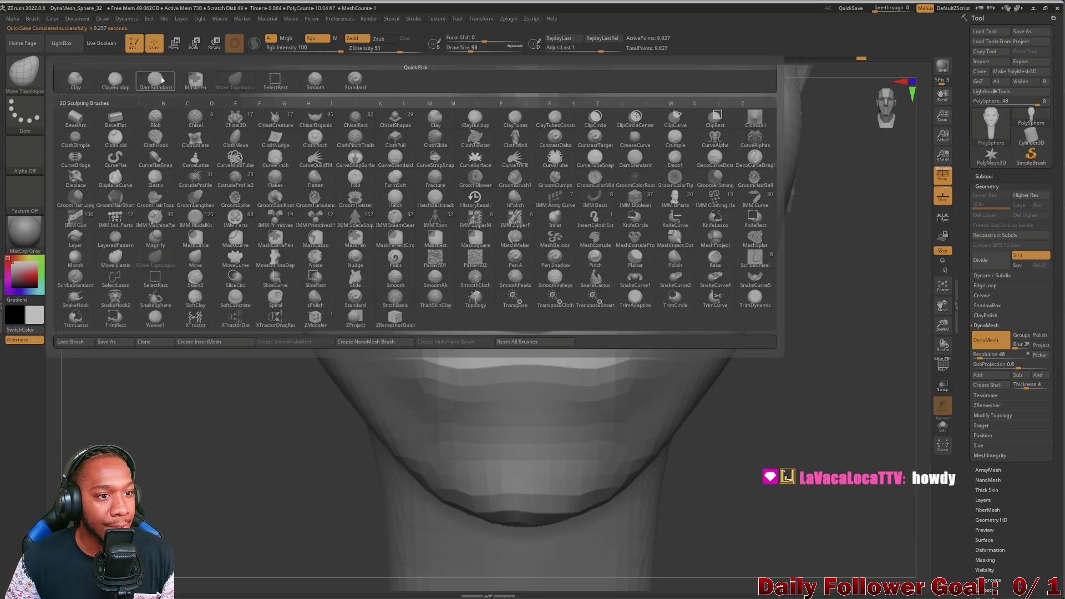
key(d)
key(s)
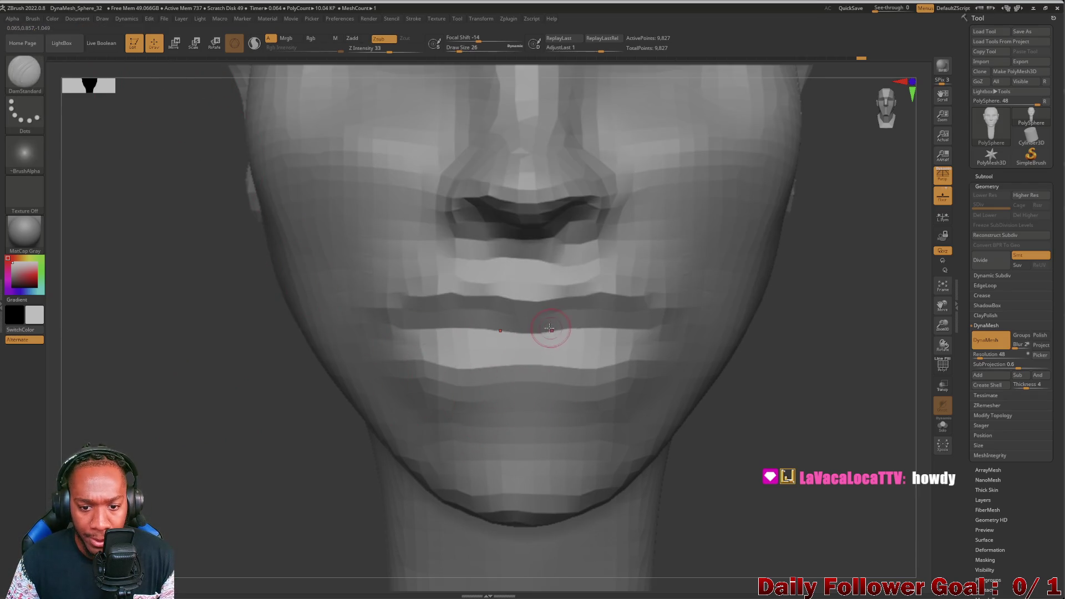
Step: Carve and deepen the crease along the lip line and into the mouth corners
drag(547, 331, 505, 329)
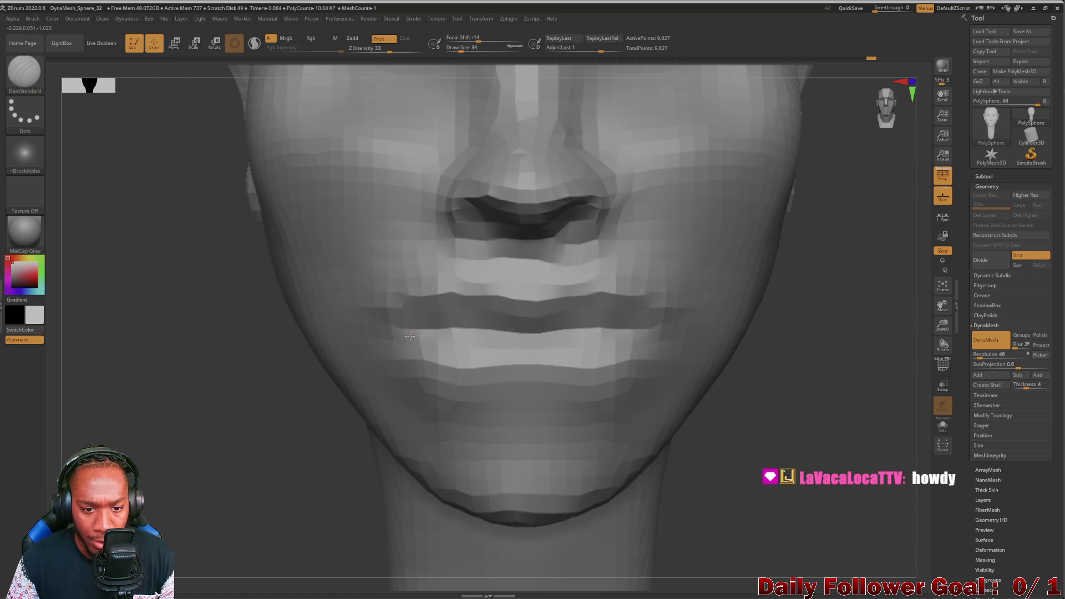
drag(392, 347, 588, 333)
mouse_move(276, 394)
mouse_down()
mouse_move(231, 366)
mouse_move(257, 379)
mouse_move(205, 404)
mouse_move(310, 391)
mouse_move(285, 399)
mouse_up()
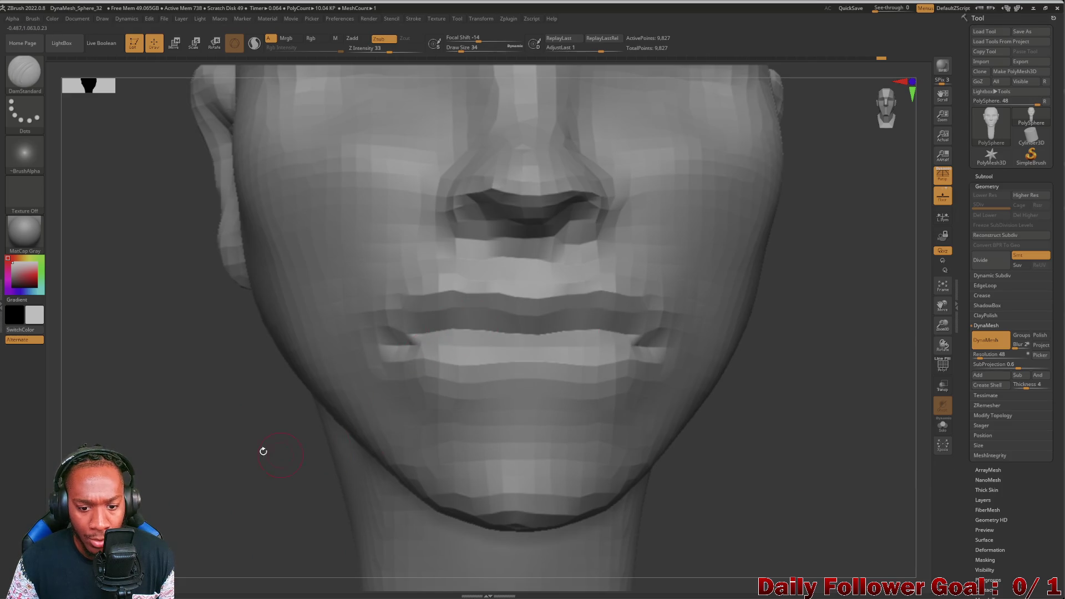
drag(268, 451, 251, 447)
mouse_move(513, 434)
mouse_down()
mouse_move(455, 431)
mouse_move(293, 459)
mouse_up()
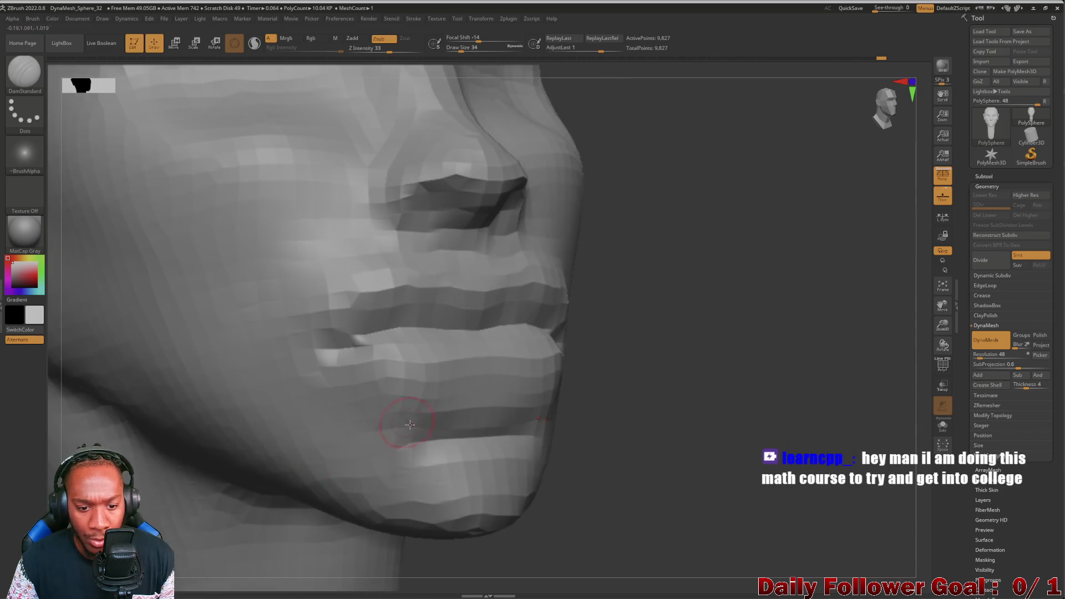
drag(618, 492, 506, 502)
mouse_move(266, 451)
mouse_down()
mouse_move(245, 449)
mouse_move(267, 442)
mouse_up()
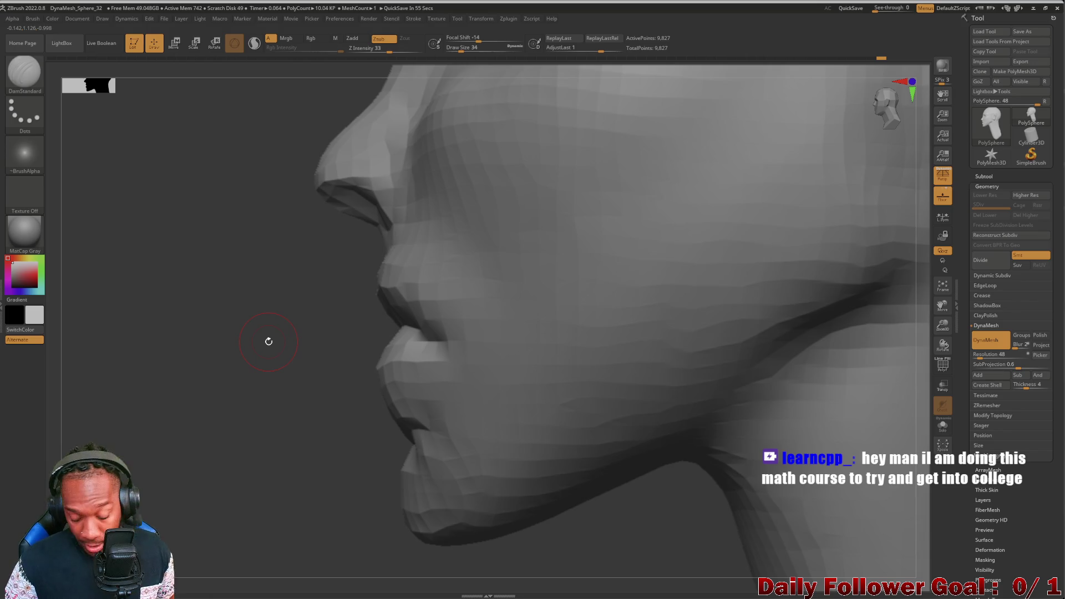
mouse_move(123, 385)
mouse_down()
mouse_move(124, 399)
mouse_move(166, 404)
mouse_up()
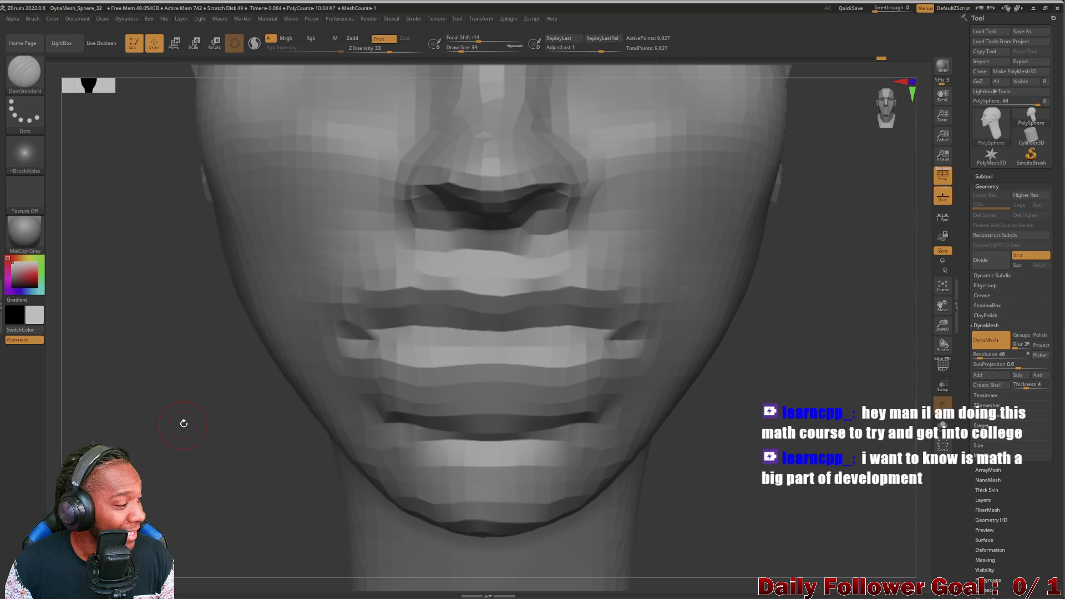
mouse_move(160, 480)
mouse_down()
mouse_move(144, 469)
mouse_move(167, 453)
mouse_move(161, 440)
mouse_move(167, 483)
mouse_move(181, 438)
mouse_move(148, 447)
mouse_up()
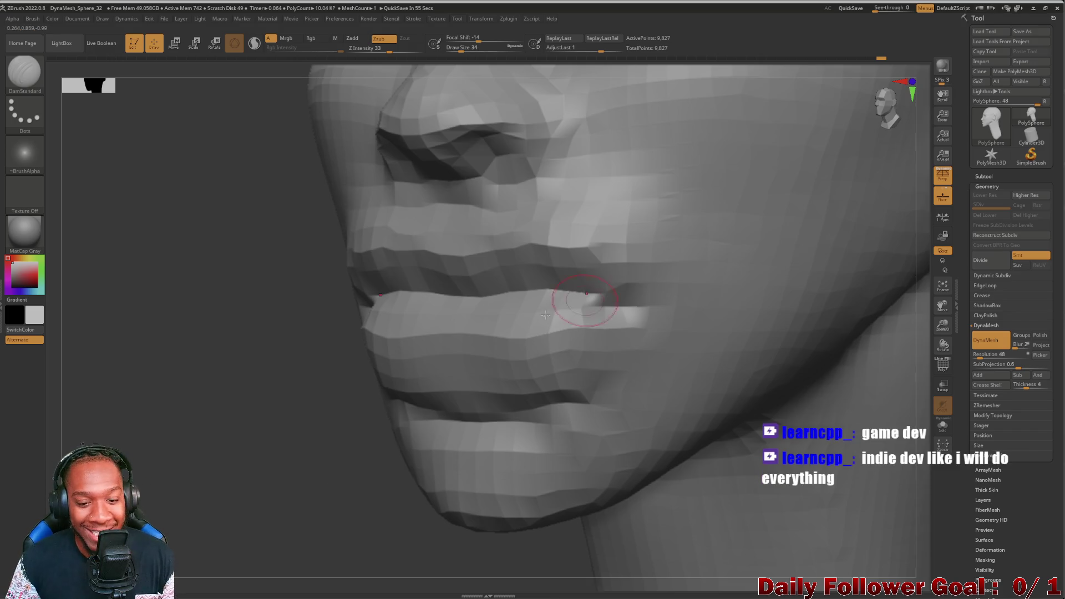
shift+drag(268, 400, 195, 453)
Step: Inspect the mouth and chin from front, below, side and three-quarter angles
mouse_move(127, 449)
right_down()
mouse_move(633, 430)
mouse_move(665, 464)
mouse_move(140, 458)
right_up()
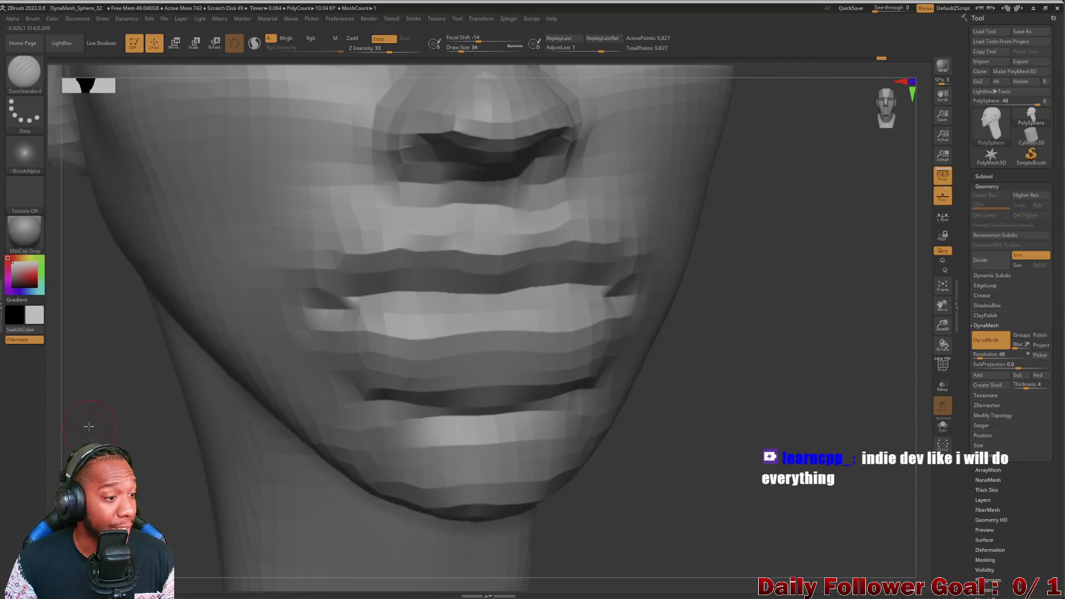
right_drag(89, 426, 94, 435)
right_drag(189, 269, 182, 400)
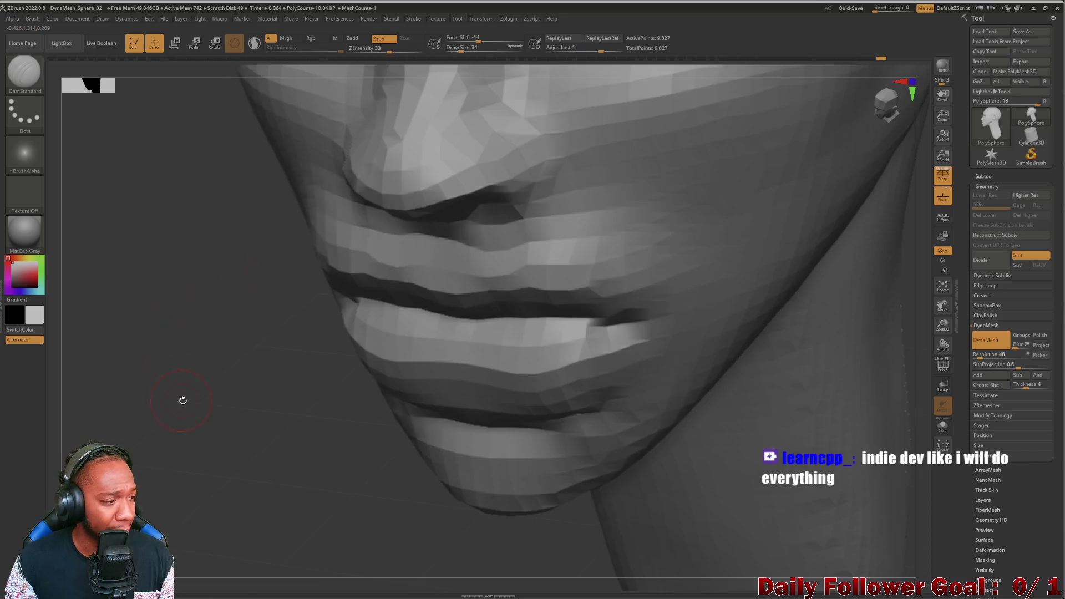
mouse_move(161, 436)
right_down()
mouse_move(135, 430)
mouse_move(113, 443)
right_up()
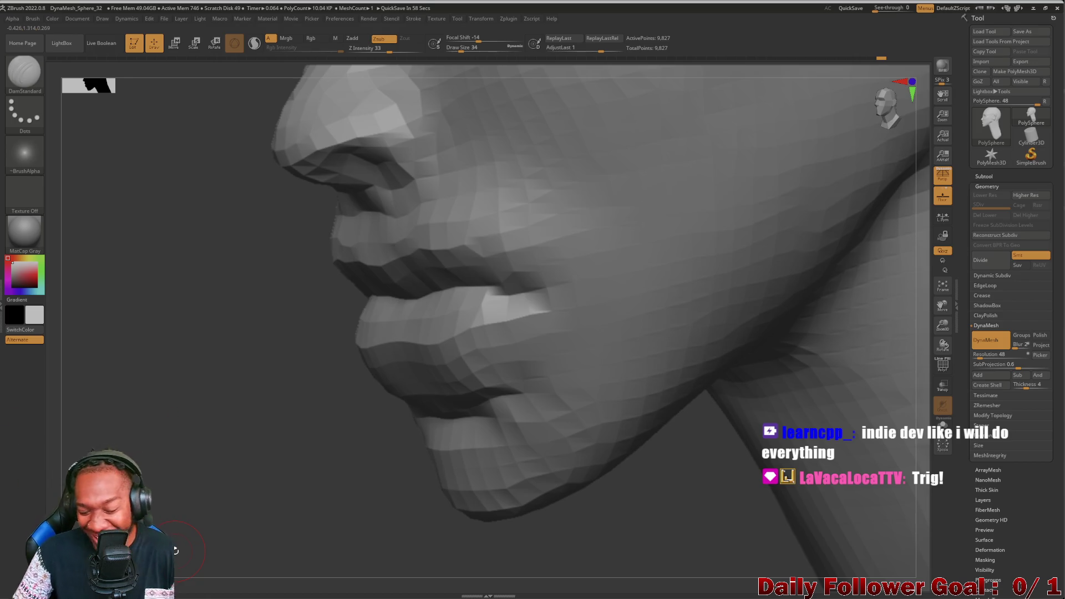
mouse_move(226, 416)
mouse_down()
mouse_move(188, 416)
mouse_move(189, 457)
mouse_move(245, 419)
mouse_up()
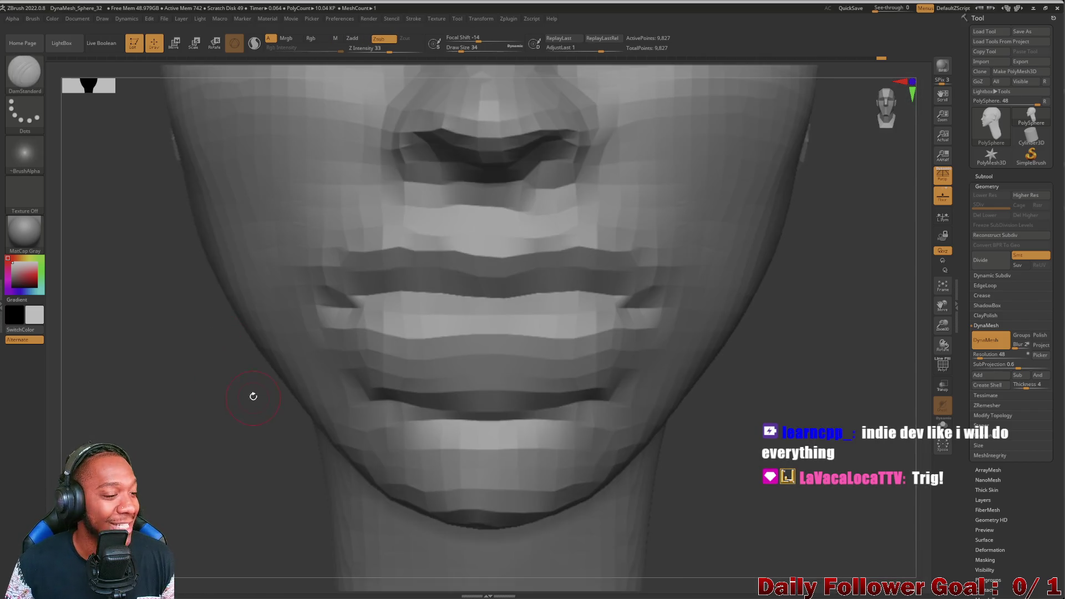
mouse_move(284, 369)
mouse_down()
mouse_move(589, 454)
mouse_move(659, 455)
mouse_move(630, 442)
mouse_up()
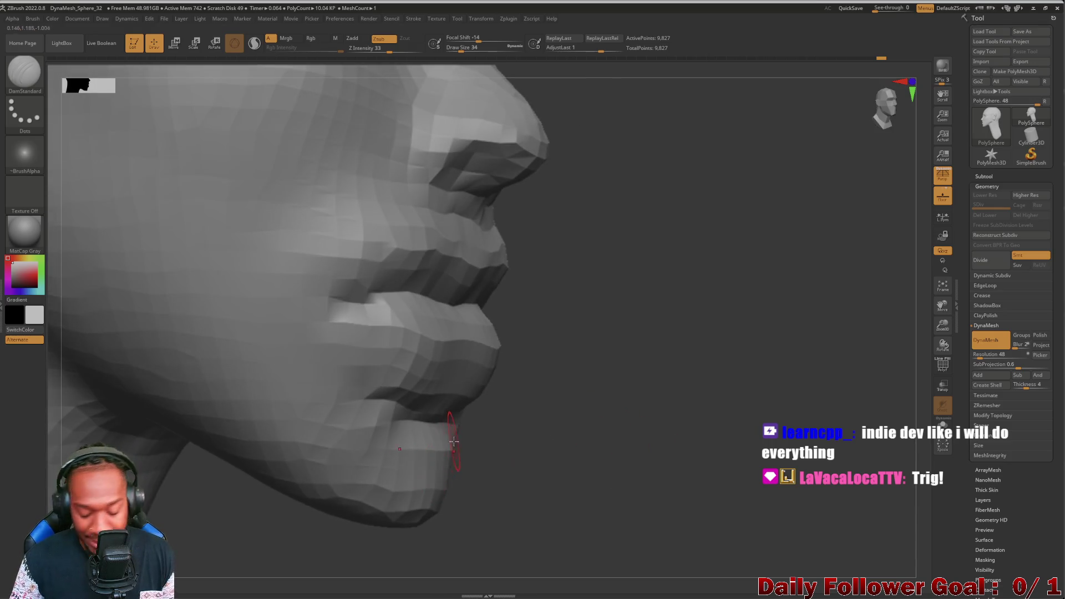
drag(616, 469, 325, 450)
mouse_move(215, 432)
mouse_down()
mouse_move(268, 421)
mouse_move(388, 427)
mouse_up()
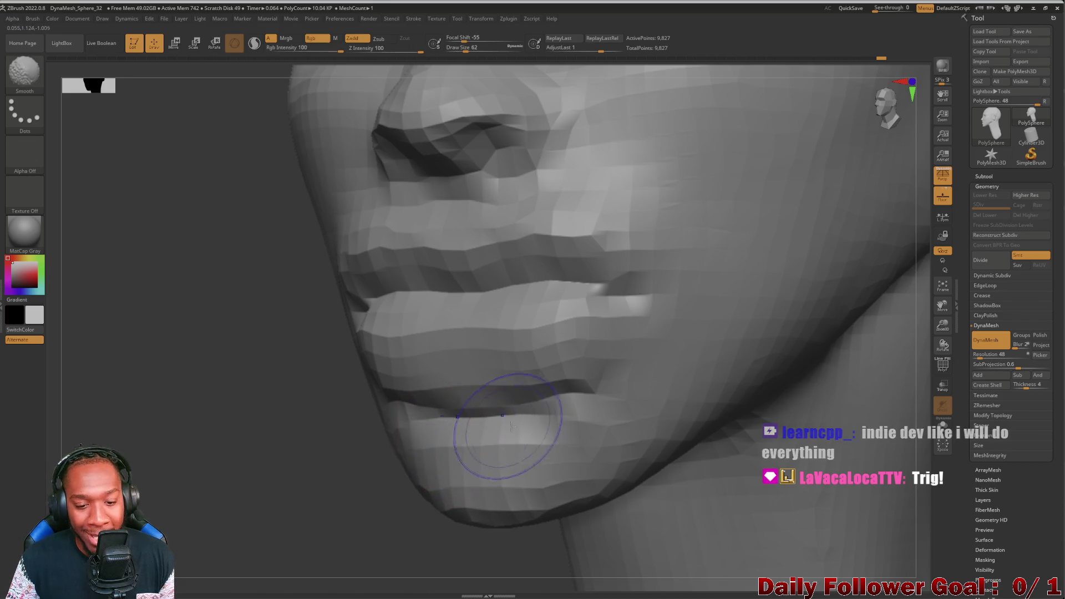
Step: Shift-smooth the crease below the lower lip and check it from the side
key(ctrl)
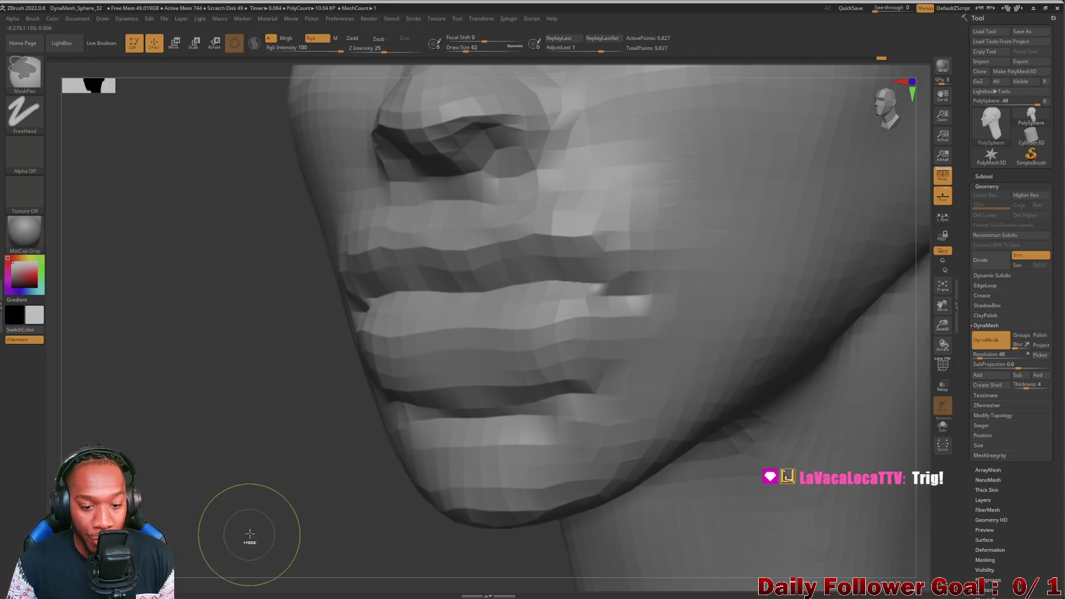
mouse_move(277, 436)
mouse_down()
mouse_move(218, 451)
mouse_move(499, 404)
mouse_up()
key(shift)
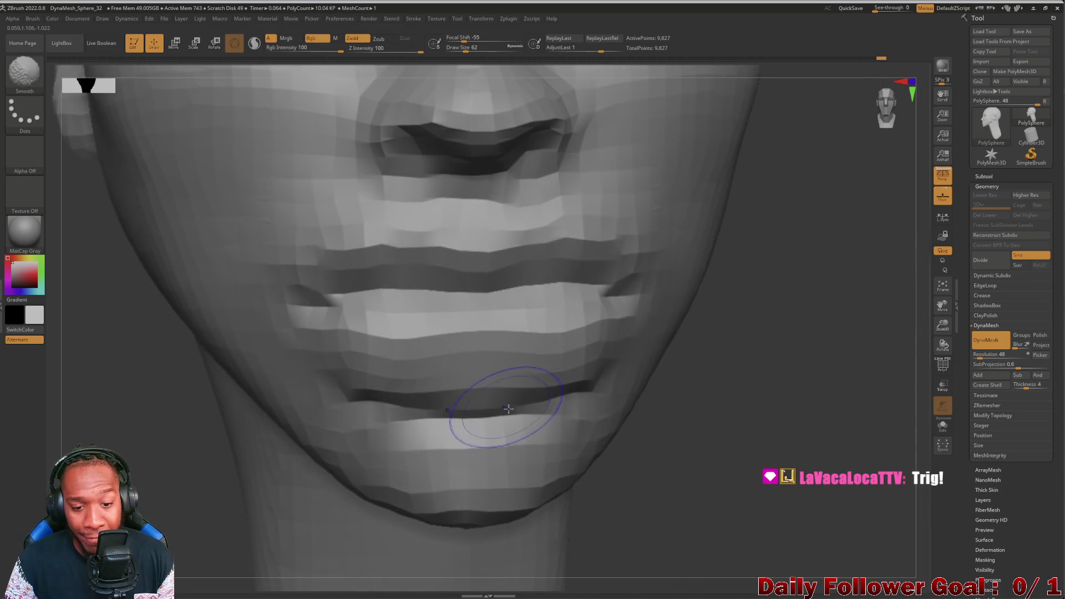
mouse_move(585, 398)
shift+mouse_down()
mouse_move(405, 440)
mouse_move(380, 440)
mouse_move(345, 404)
shift+mouse_up()
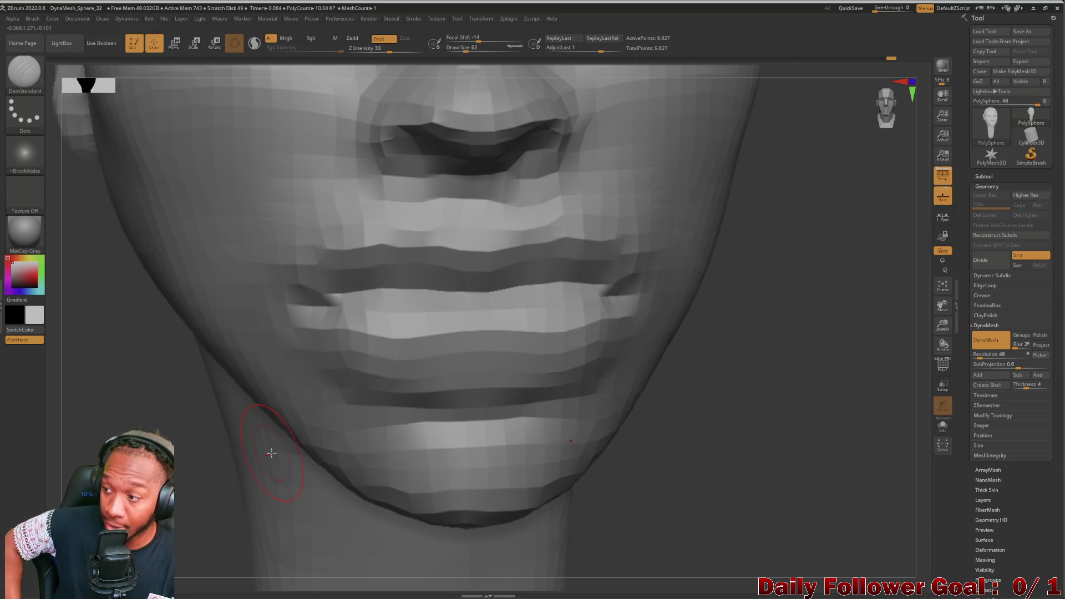
drag(107, 434, 192, 452)
mouse_move(155, 397)
mouse_down()
mouse_move(136, 442)
mouse_move(203, 460)
mouse_up()
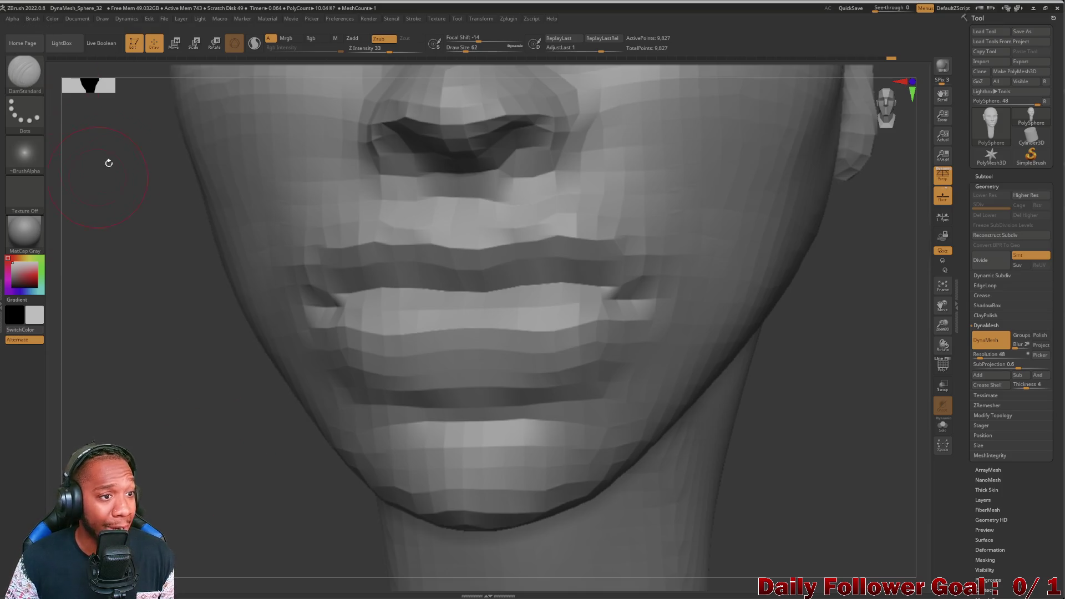
click(25, 77)
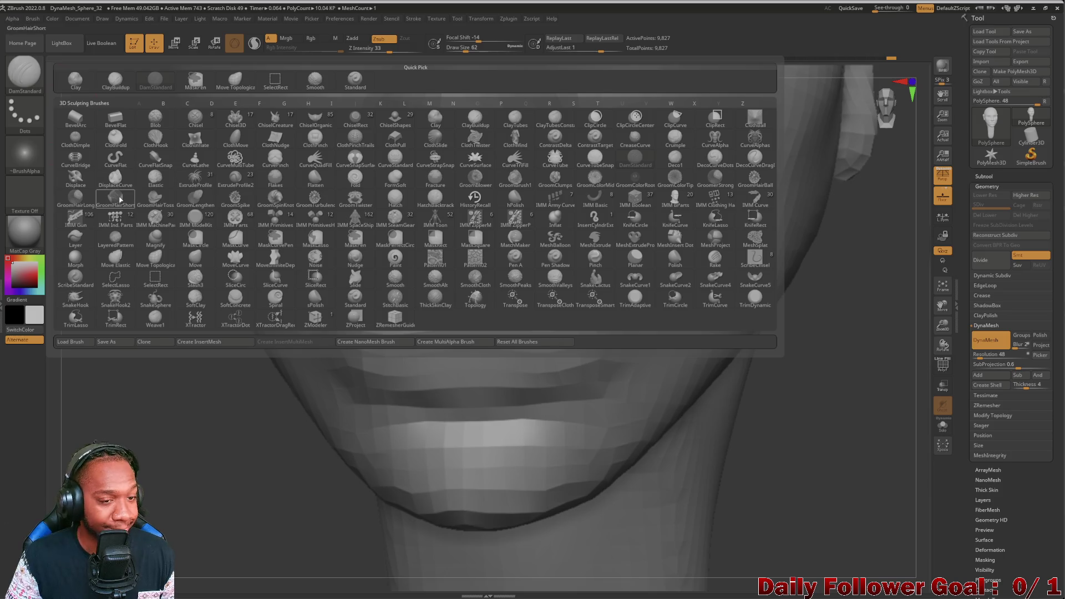
Step: With Move Topological, push and pull the lips and mouth corners, checking in profile
click(236, 81)
mouse_move(285, 397)
mouse_down()
mouse_move(214, 428)
mouse_move(262, 419)
mouse_up()
mouse_move(406, 393)
mouse_down()
mouse_move(413, 358)
mouse_move(405, 347)
mouse_move(390, 354)
mouse_up()
right_drag(390, 354, 416, 438)
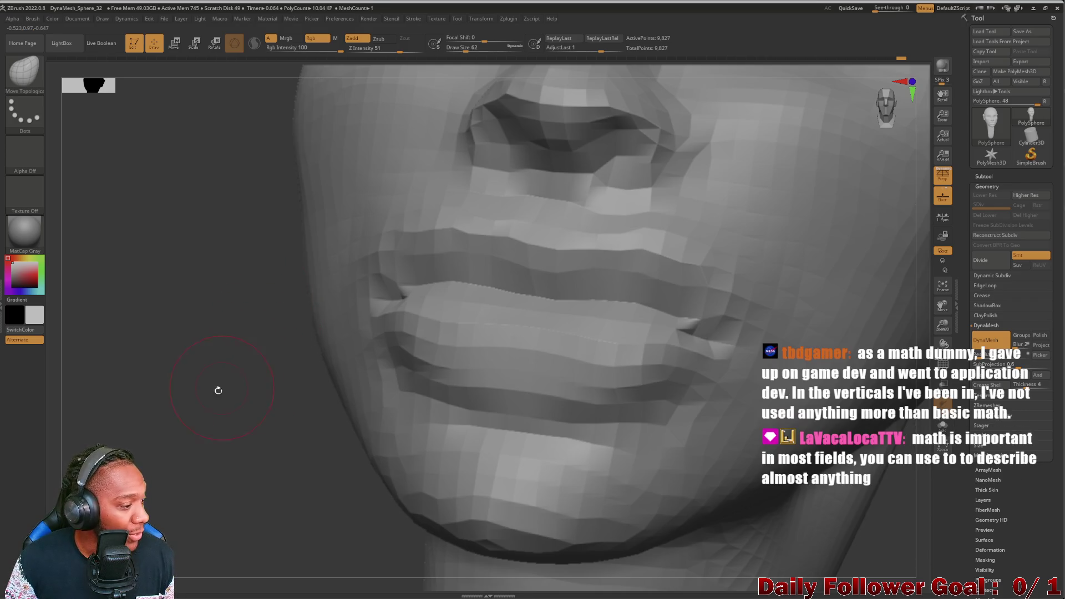
mouse_move(131, 406)
right_down()
mouse_move(637, 438)
mouse_move(508, 401)
mouse_move(542, 451)
right_up()
mouse_move(630, 466)
right_down()
mouse_move(650, 445)
mouse_move(561, 427)
right_up()
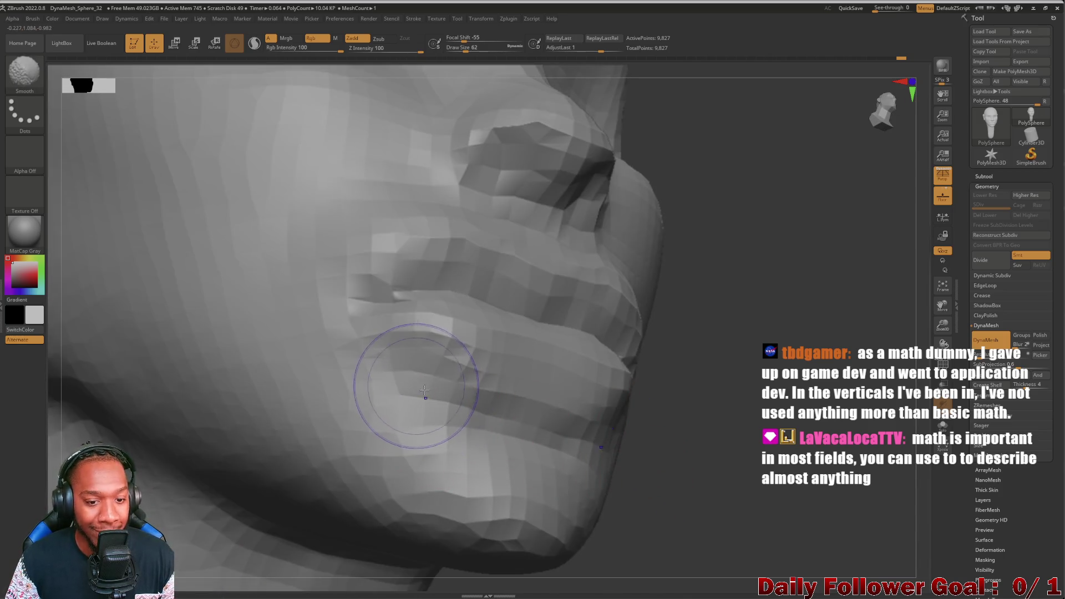
right_drag(392, 387, 640, 491)
mouse_move(265, 361)
right_down()
mouse_move(182, 373)
mouse_move(203, 451)
mouse_move(211, 427)
mouse_move(249, 399)
mouse_move(226, 384)
mouse_move(277, 372)
right_up()
Step: Carve creases into both mouth corners, re-cutting them with DamStandard
drag(388, 324, 379, 339)
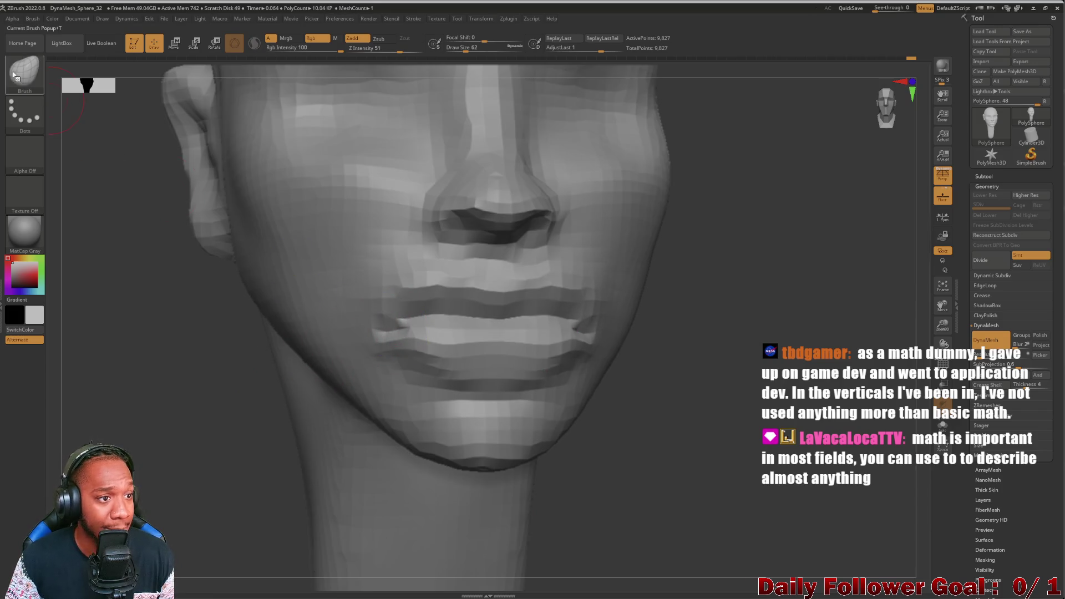
click(31, 72)
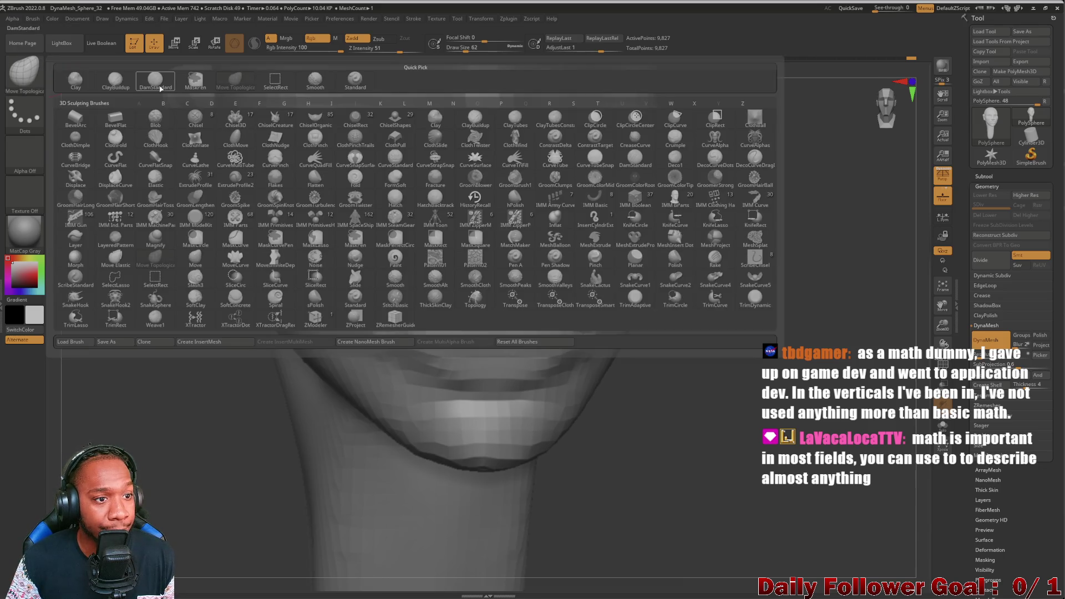
click(145, 83)
drag(405, 307, 344, 351)
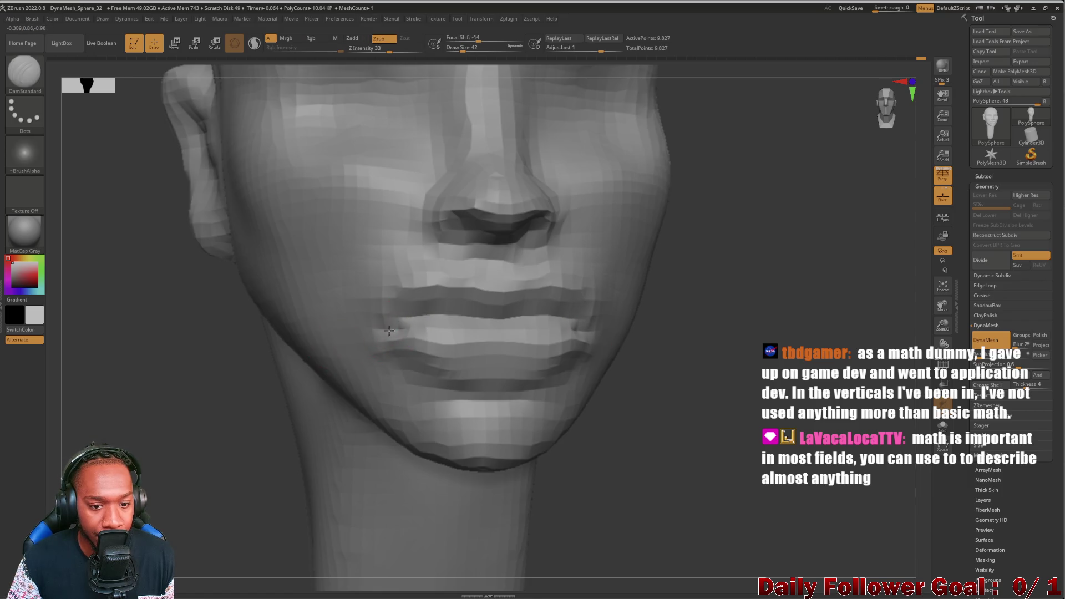
mouse_move(240, 357)
mouse_down()
mouse_move(110, 367)
mouse_move(190, 370)
mouse_up()
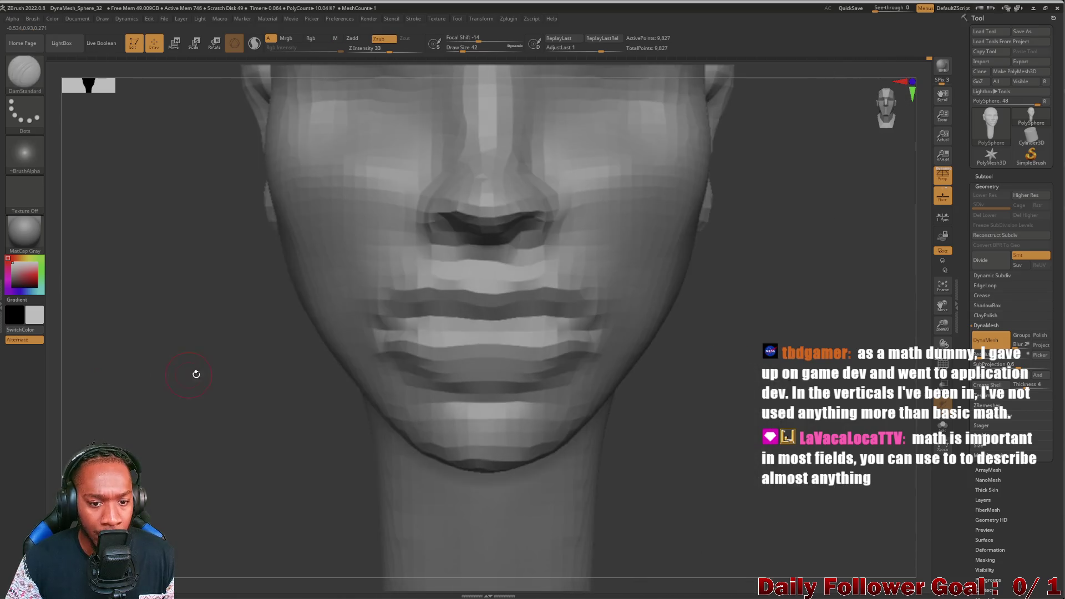
Step: Return to Move Topological and check the mouth corners from side, front and low angles
click(25, 72)
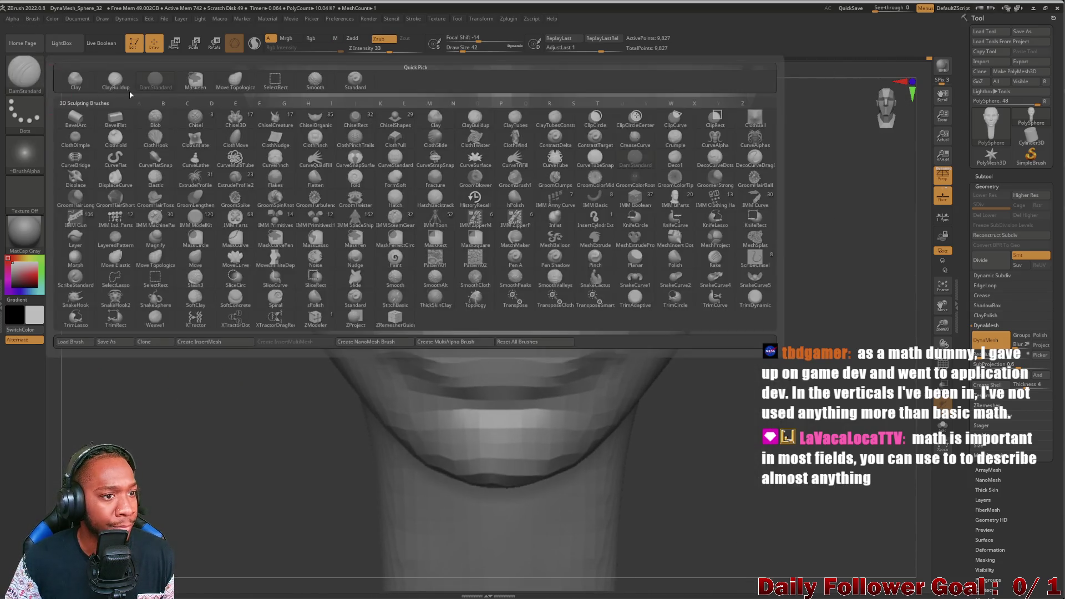
click(235, 78)
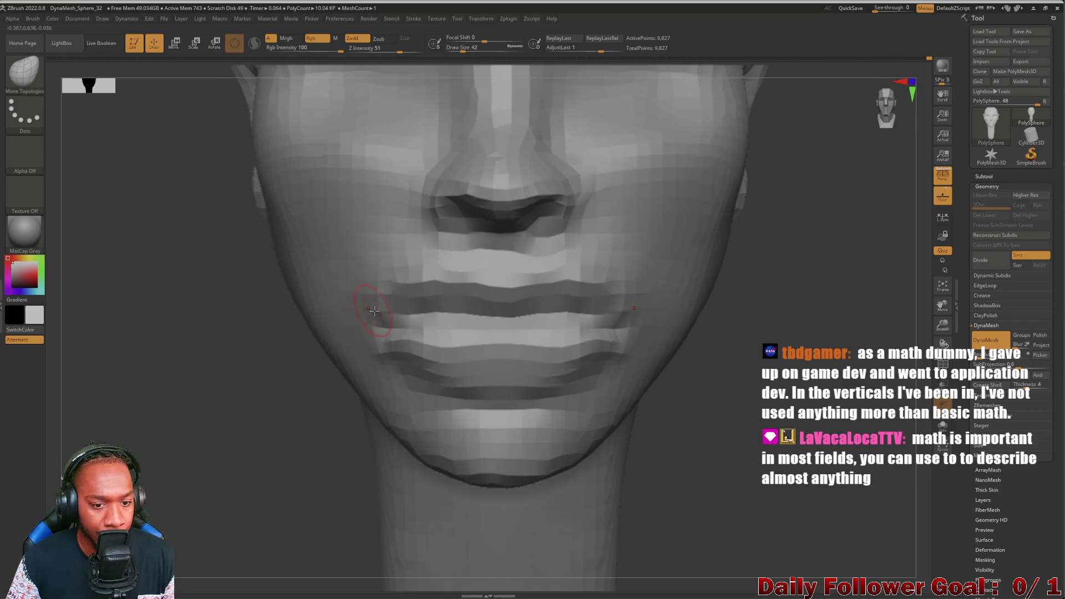
drag(296, 338, 442, 331)
drag(533, 366, 391, 279)
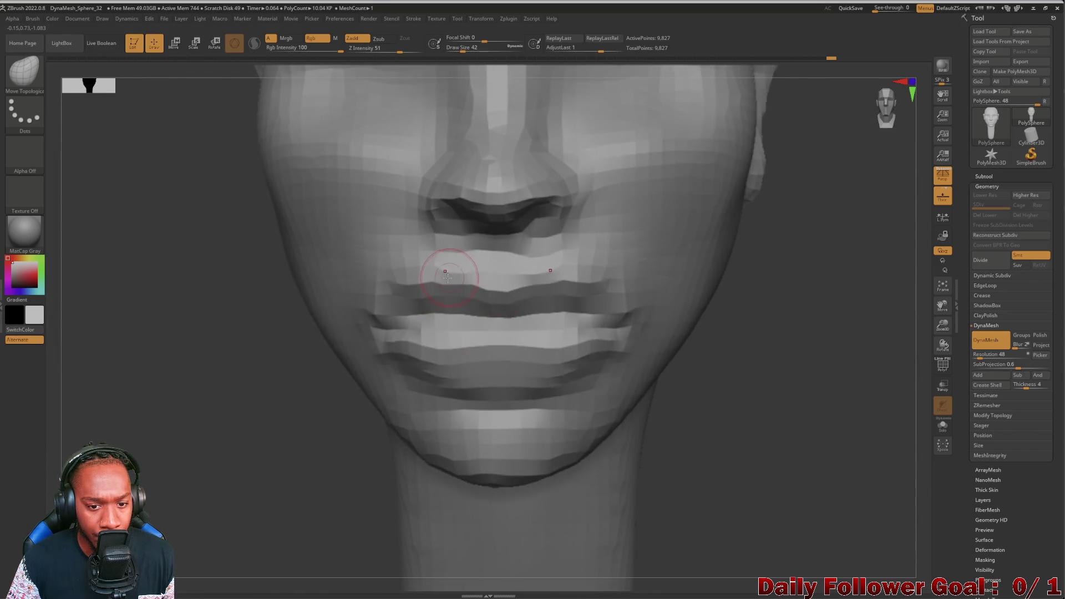
mouse_move(203, 343)
mouse_down()
mouse_move(190, 302)
mouse_move(296, 311)
mouse_up()
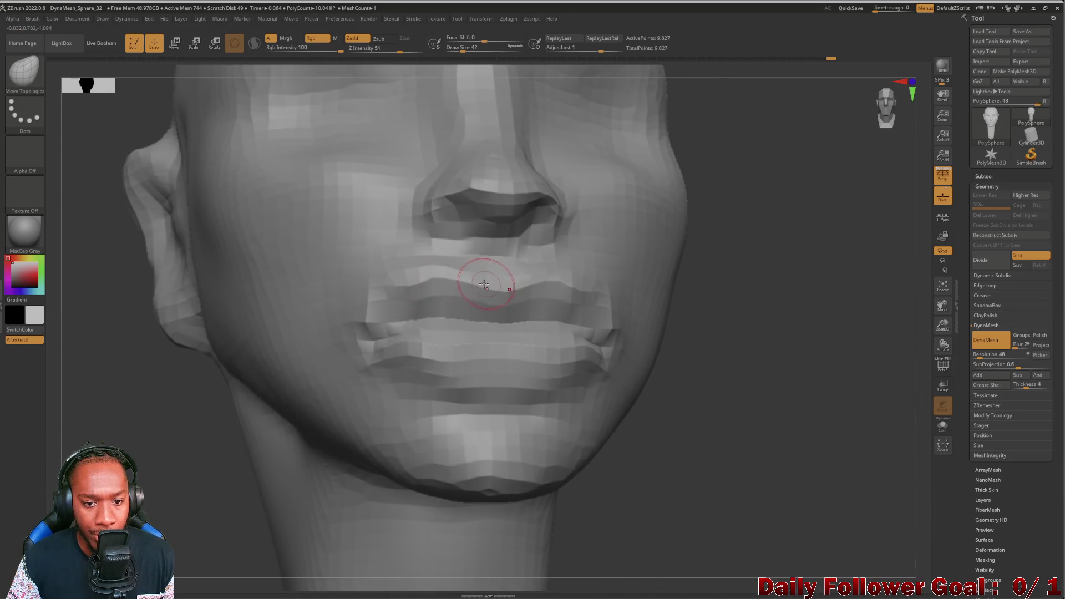
mouse_move(233, 366)
mouse_down()
mouse_move(163, 381)
mouse_move(155, 395)
mouse_move(128, 392)
mouse_move(152, 392)
mouse_move(148, 403)
mouse_up()
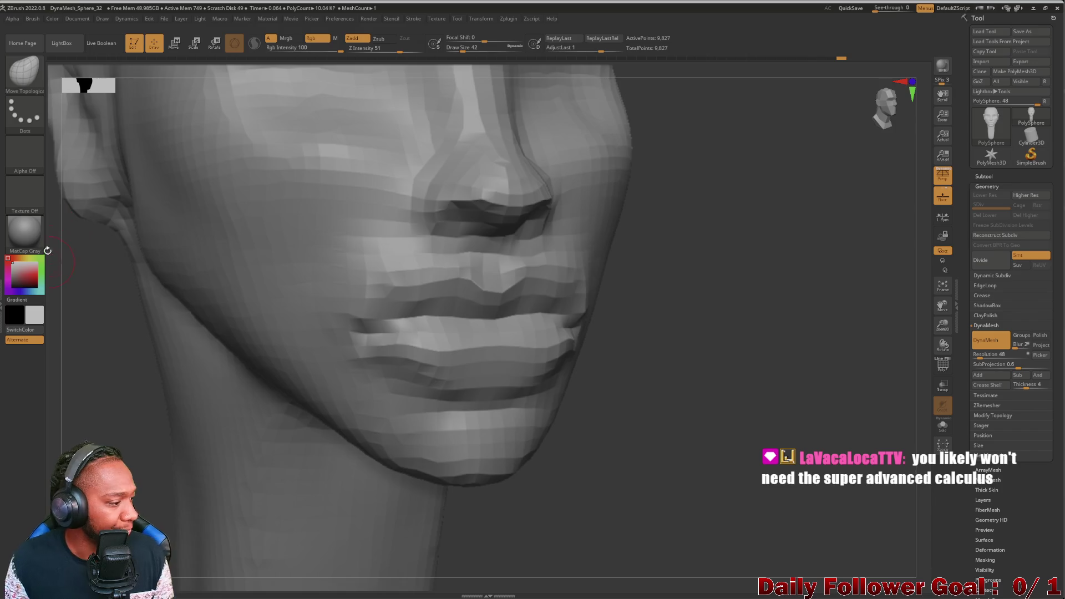
click(26, 81)
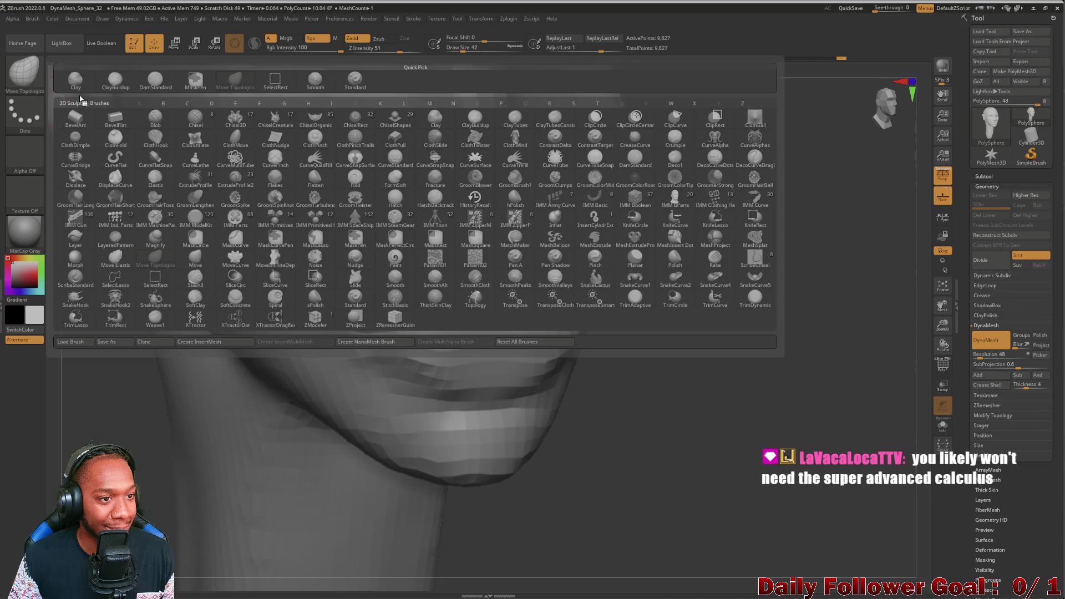
Step: Select the Pinch brush, enlarge its Draw Size and smooth the lower lip
click(155, 83)
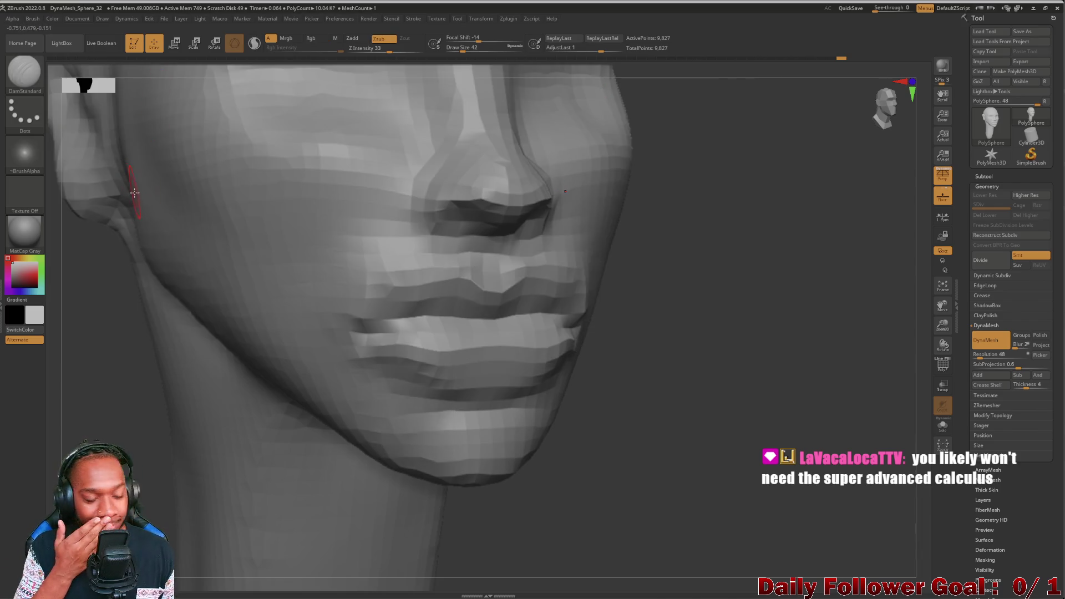
key(bracketright)
key(bracketright)
click(26, 76)
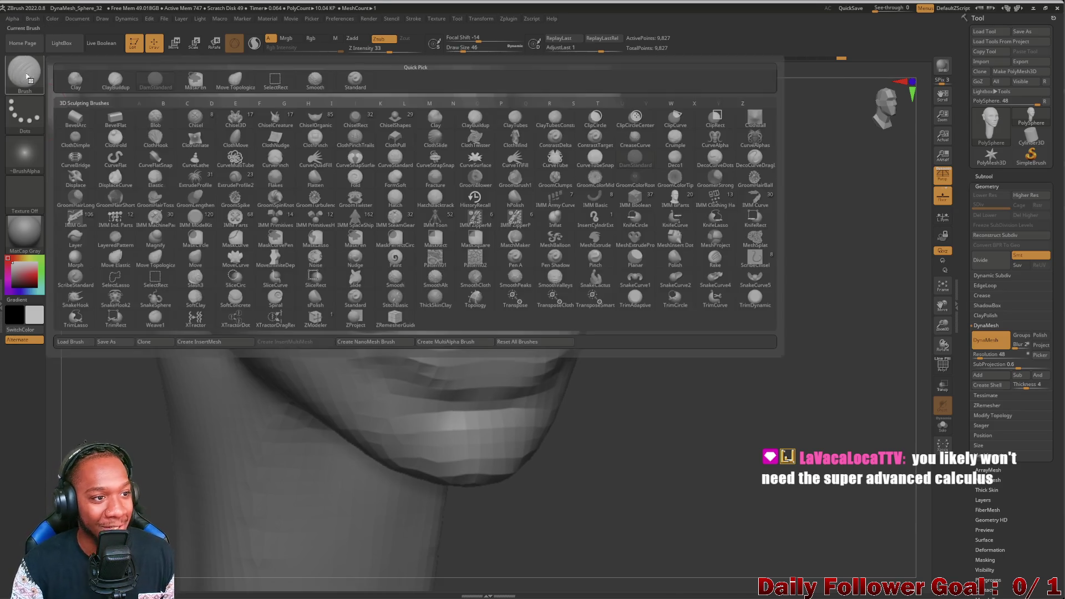
key(p)
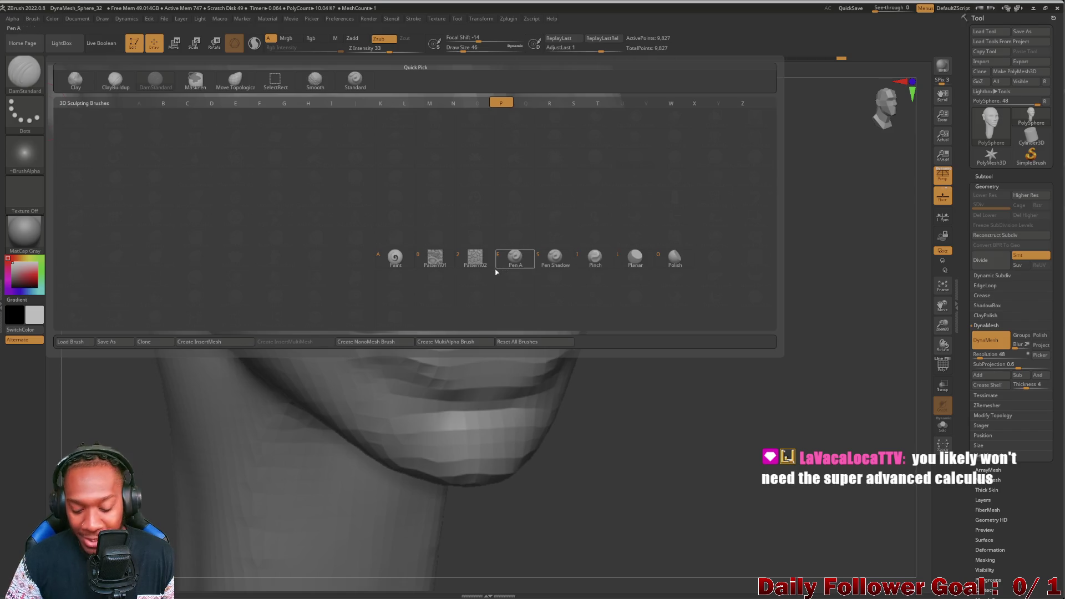
click(576, 254)
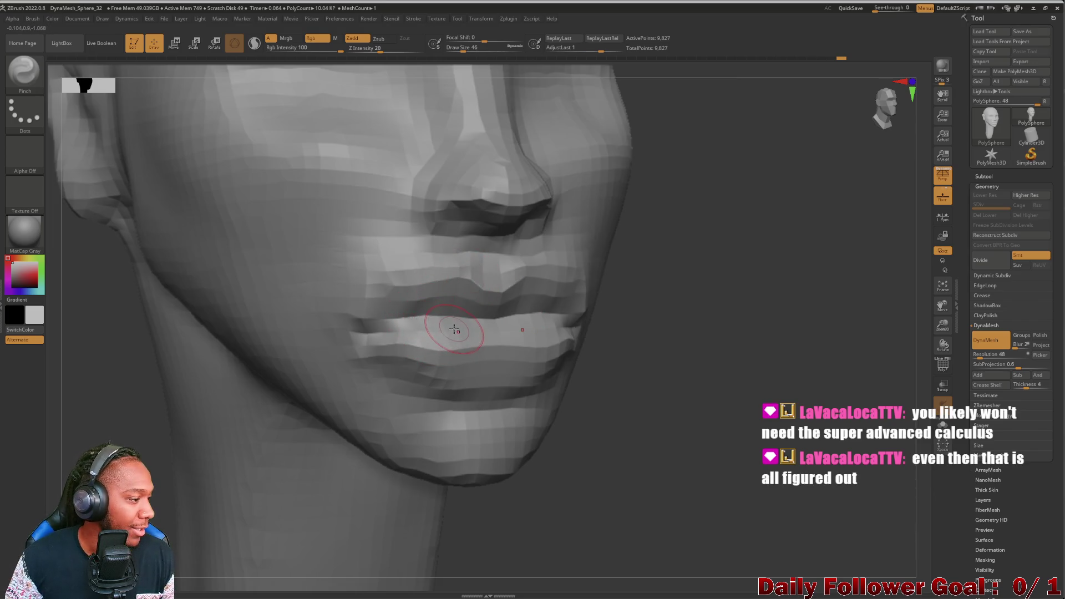
key(bracketright)
key(bracketright)
shift+drag(450, 305, 444, 327)
shift+drag(119, 380, 126, 393)
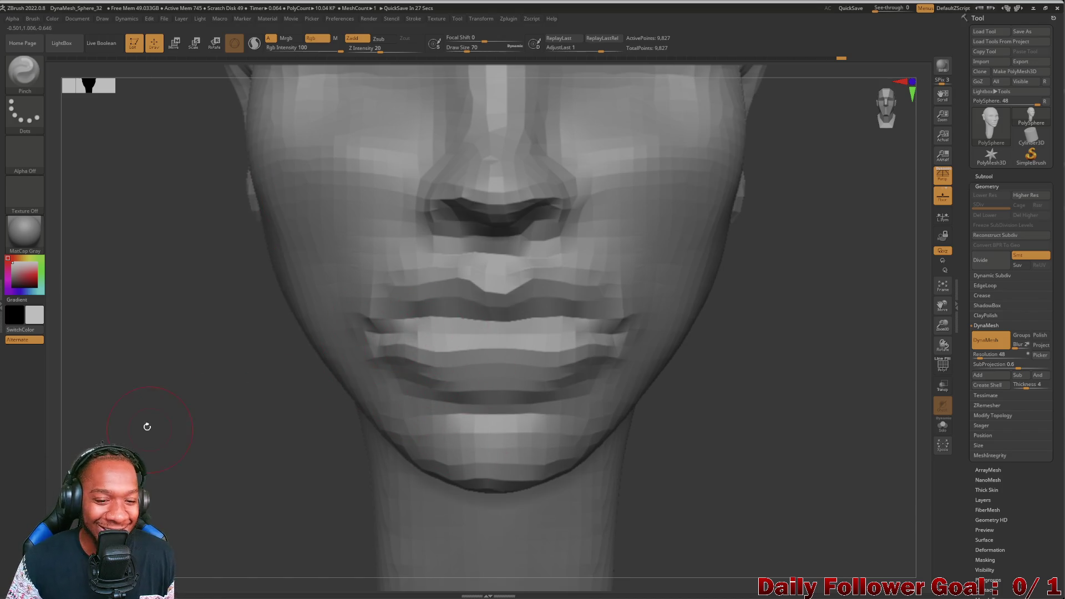
Step: Pinch and refine the lip edges, checking them in side profile and front view
shift+drag(150, 428, 391, 332)
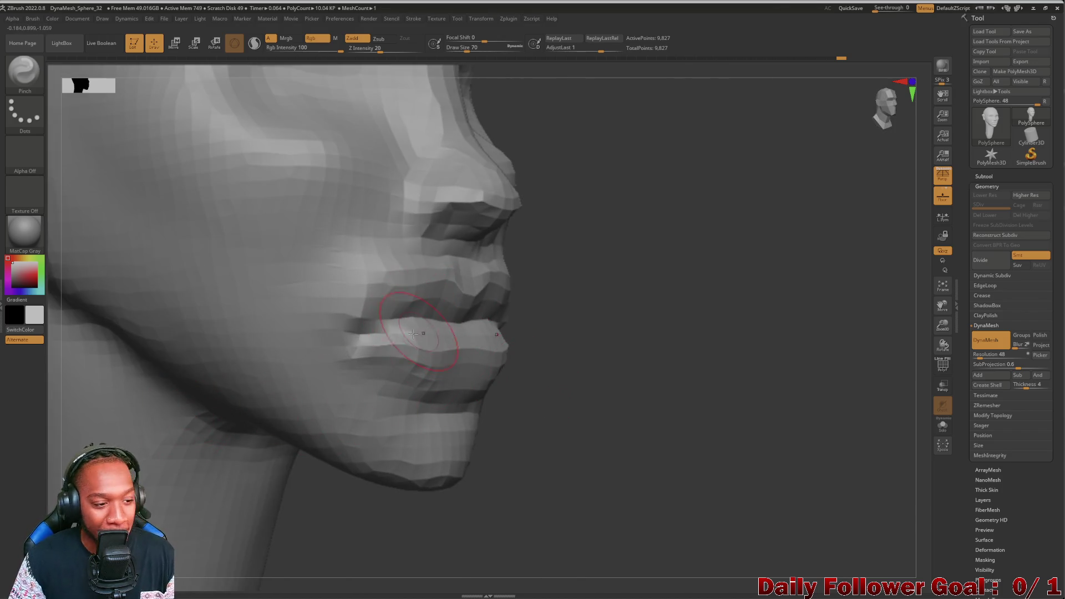
mouse_move(506, 397)
shift+mouse_down()
mouse_move(578, 444)
mouse_move(461, 398)
shift+mouse_up()
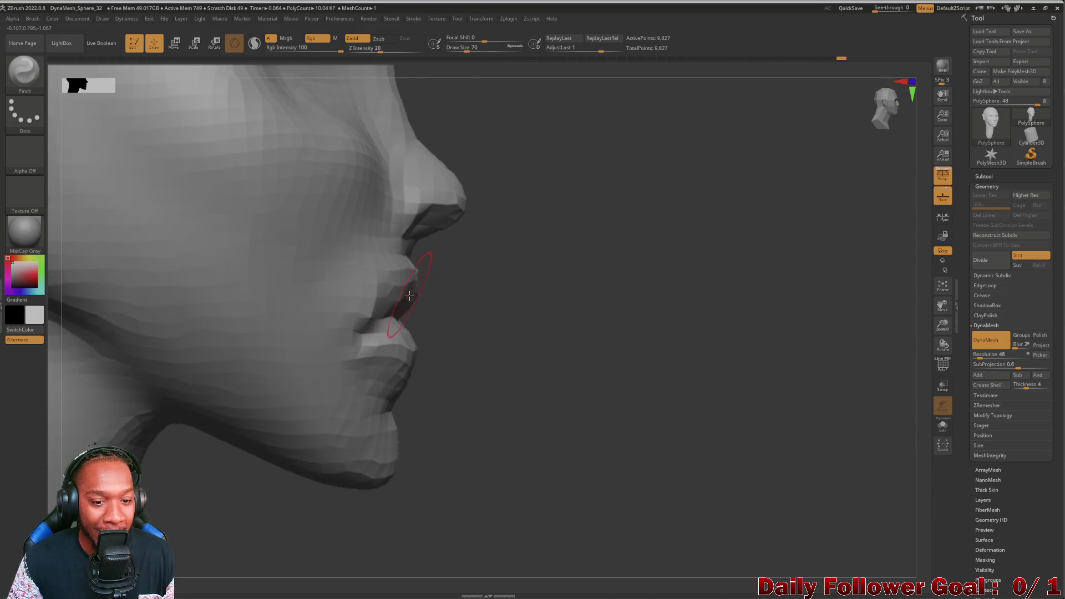
mouse_move(570, 352)
mouse_down()
mouse_move(575, 361)
mouse_move(544, 366)
mouse_move(568, 359)
mouse_move(532, 353)
mouse_up()
drag(402, 312, 396, 280)
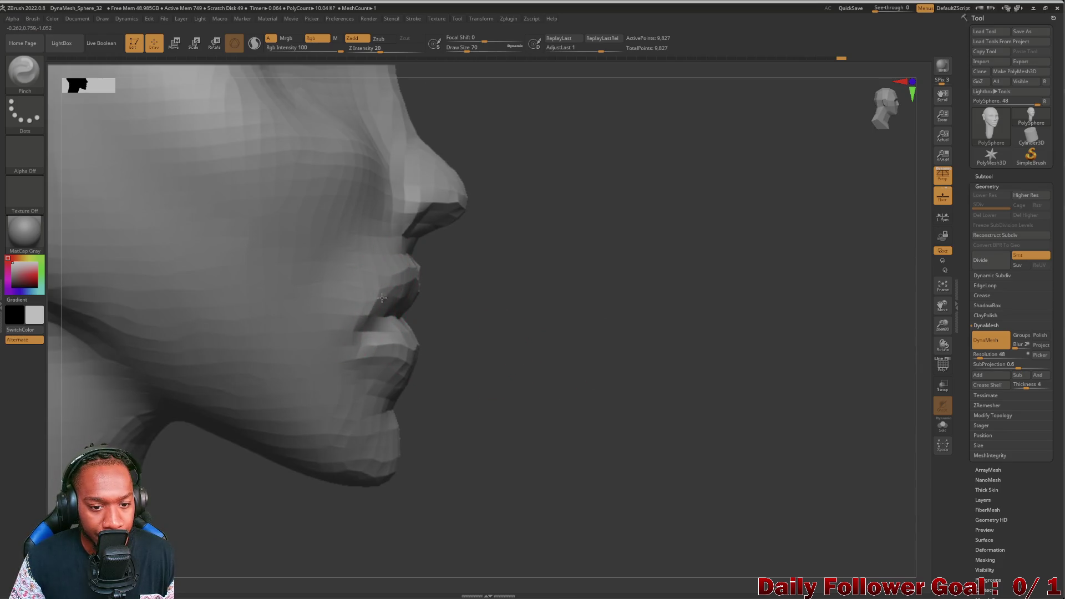
drag(521, 310, 399, 308)
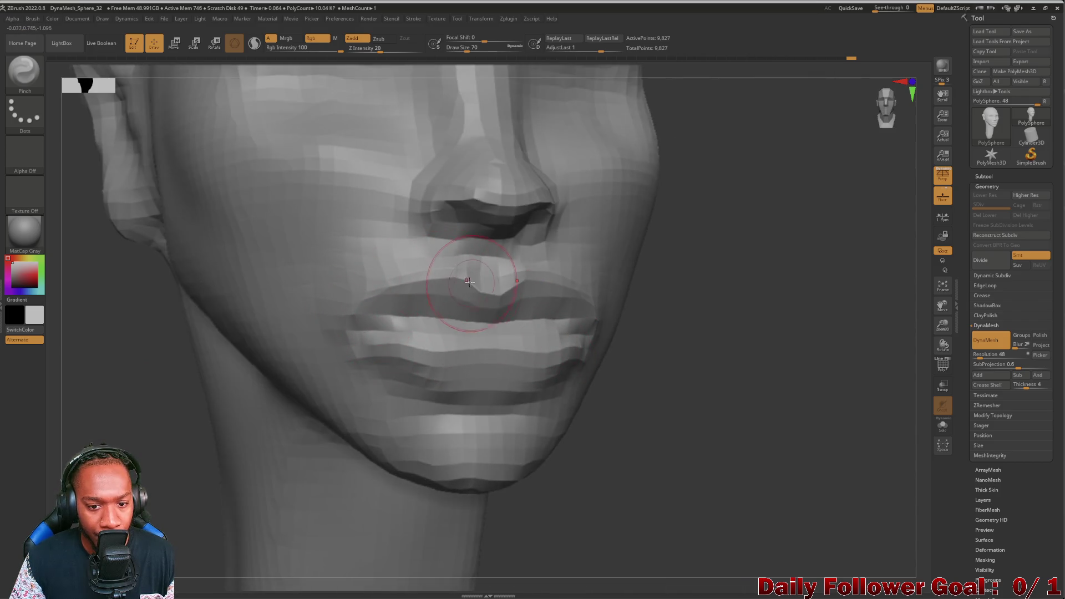
mouse_move(685, 430)
mouse_down()
mouse_move(378, 410)
mouse_move(322, 369)
mouse_up()
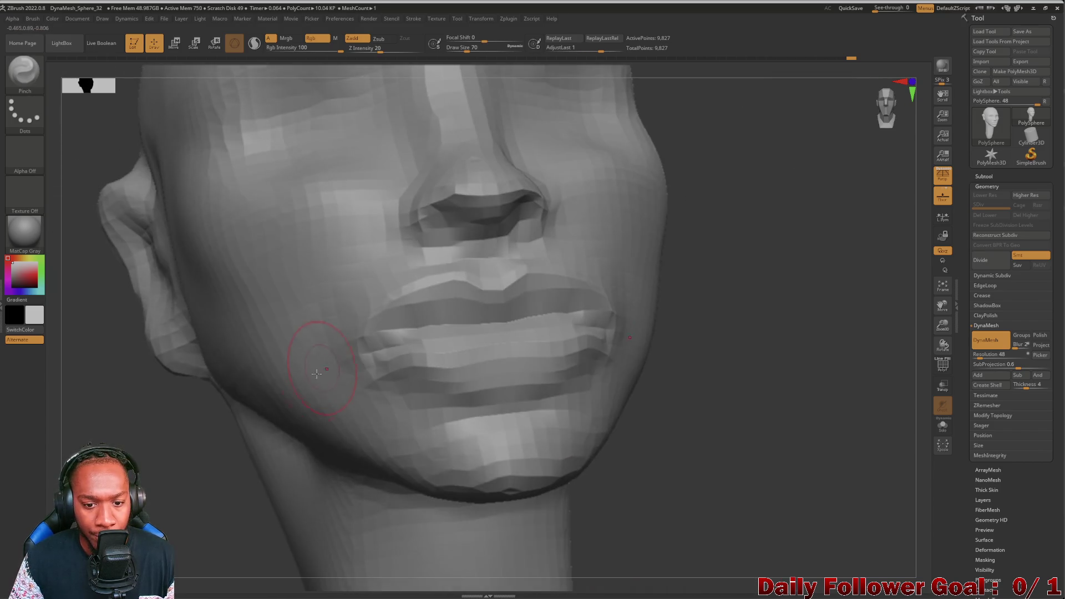
drag(197, 457, 164, 465)
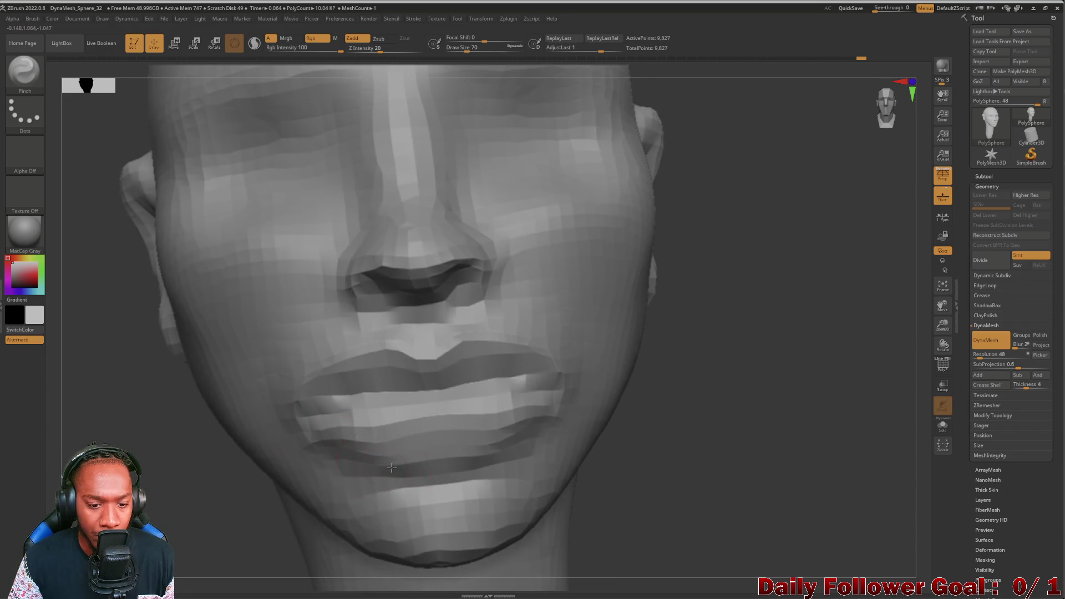
mouse_move(264, 493)
mouse_down()
mouse_move(188, 382)
mouse_move(150, 297)
mouse_up()
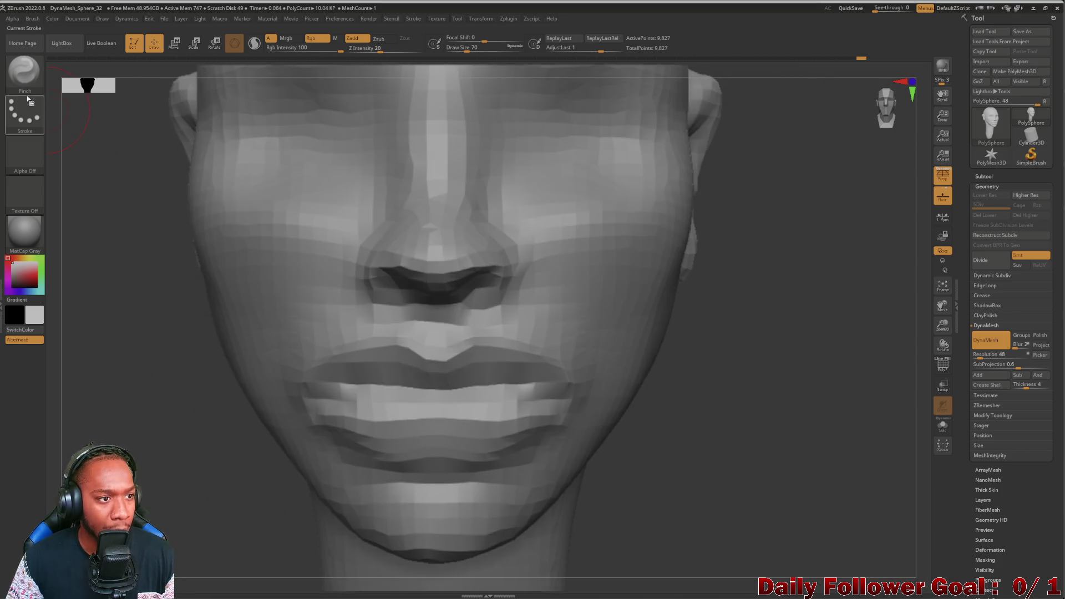
Step: Shape the upper lip into a cupid's bow with a smaller Move Topological brush
click(24, 71)
key([)
key([)
key([)
mouse_move(393, 341)
mouse_down()
mouse_move(413, 350)
mouse_move(399, 347)
mouse_up()
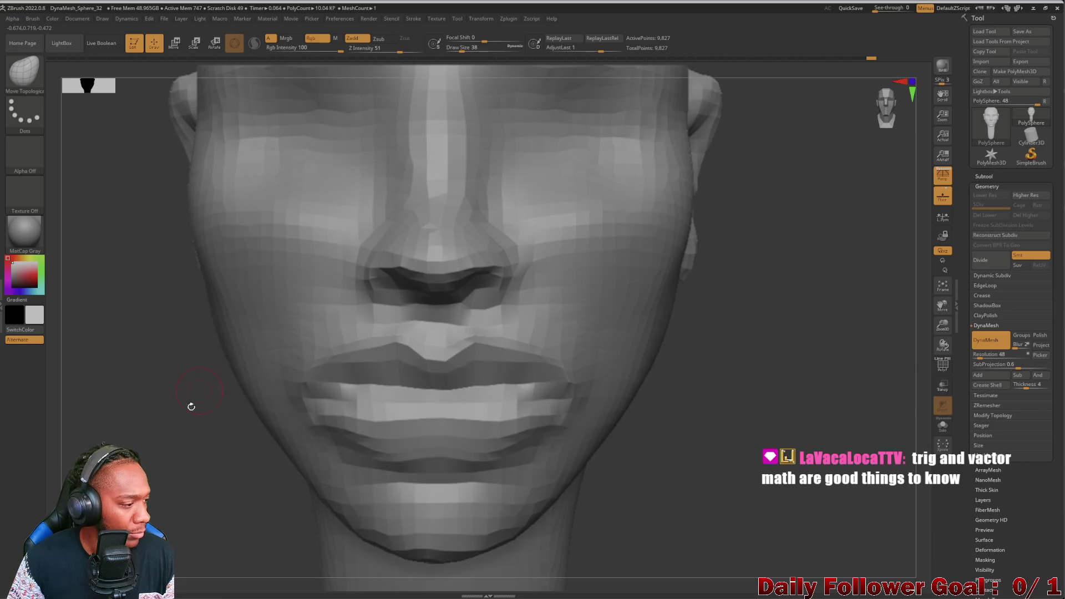
key(])
key(])
Step: Enlarge the brush to cover the lips and review them in close side profiles
drag(681, 412, 679, 411)
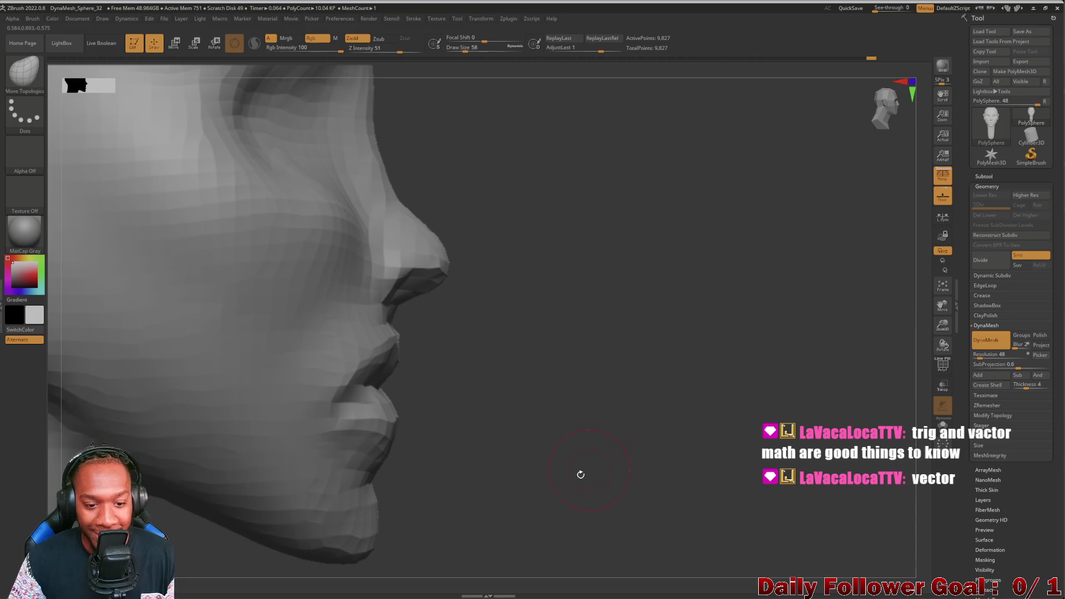
mouse_move(599, 474)
mouse_down()
mouse_move(660, 423)
mouse_move(656, 405)
mouse_move(577, 377)
mouse_up()
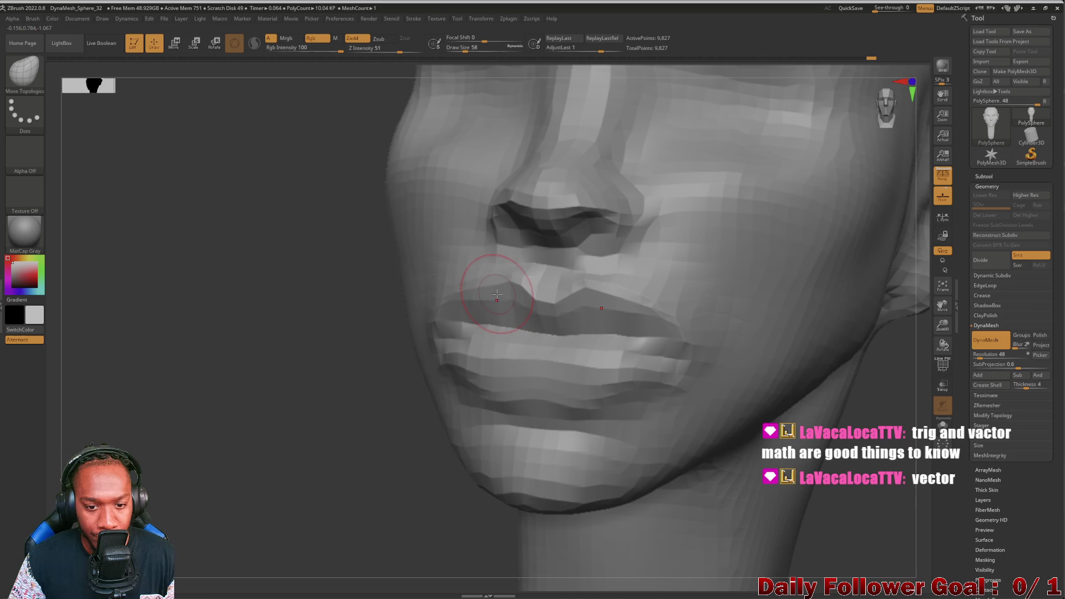
mouse_move(487, 303)
right_down()
mouse_move(330, 338)
mouse_move(359, 356)
mouse_move(630, 408)
mouse_move(582, 404)
mouse_move(599, 421)
mouse_move(649, 364)
mouse_move(670, 385)
mouse_move(643, 397)
mouse_move(654, 383)
mouse_move(668, 390)
right_up()
mouse_move(658, 444)
right_down()
mouse_move(666, 431)
mouse_move(290, 404)
mouse_move(278, 433)
mouse_move(288, 317)
mouse_move(311, 359)
mouse_move(135, 304)
mouse_move(213, 331)
mouse_move(506, 483)
right_up()
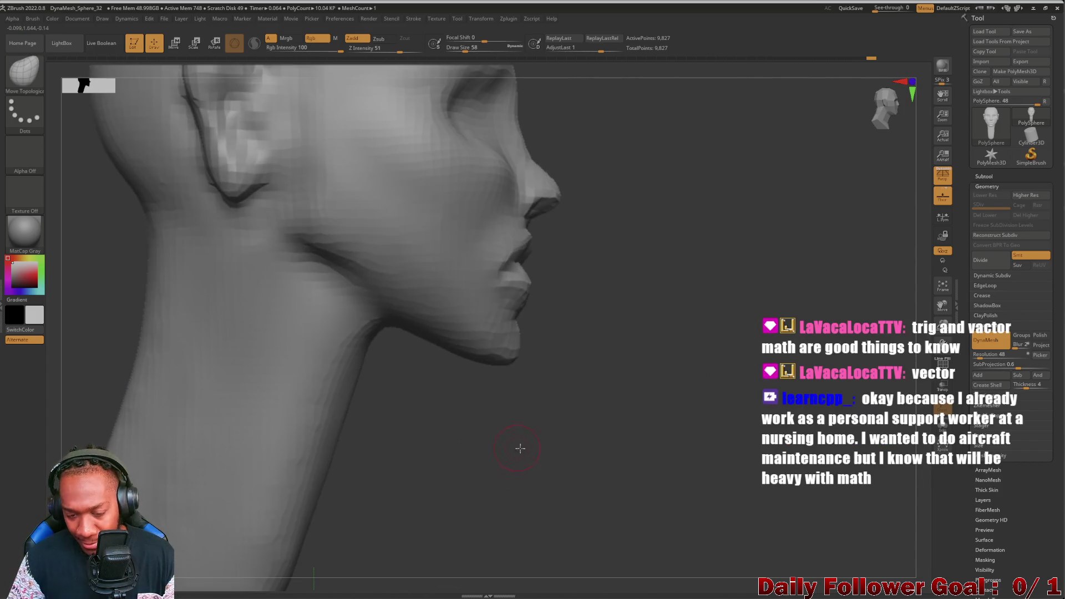
right_drag(518, 441, 510, 488)
key(bracketright)
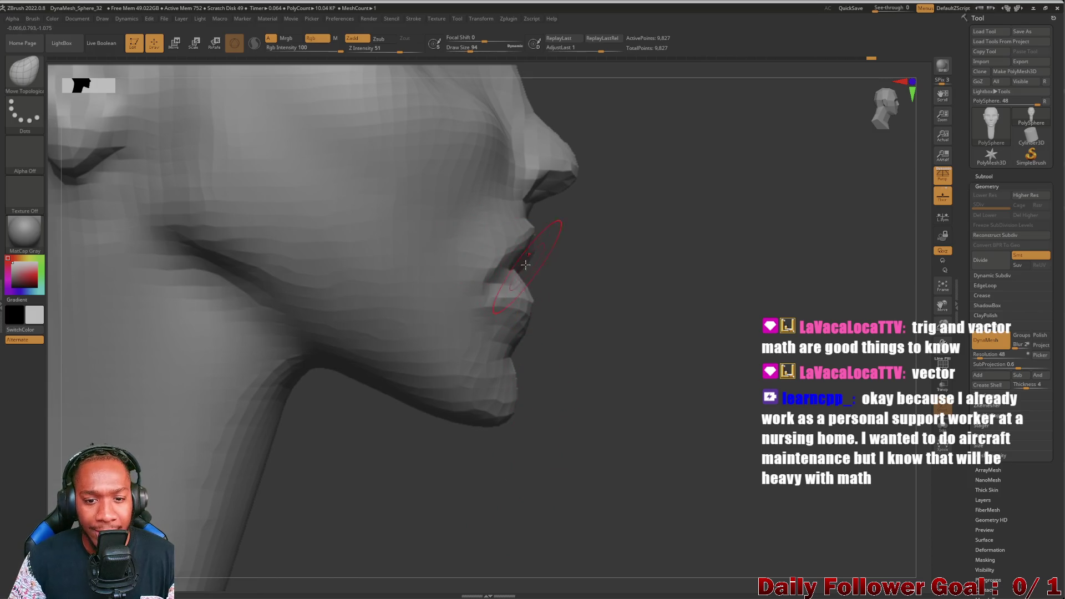
key(bracketright)
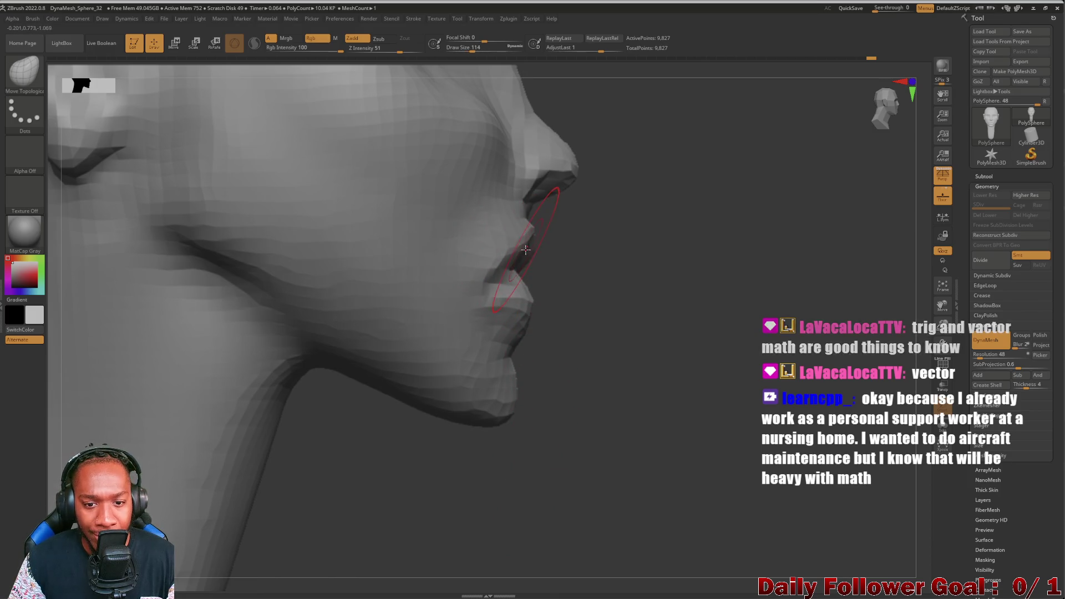
right_drag(499, 274, 526, 324)
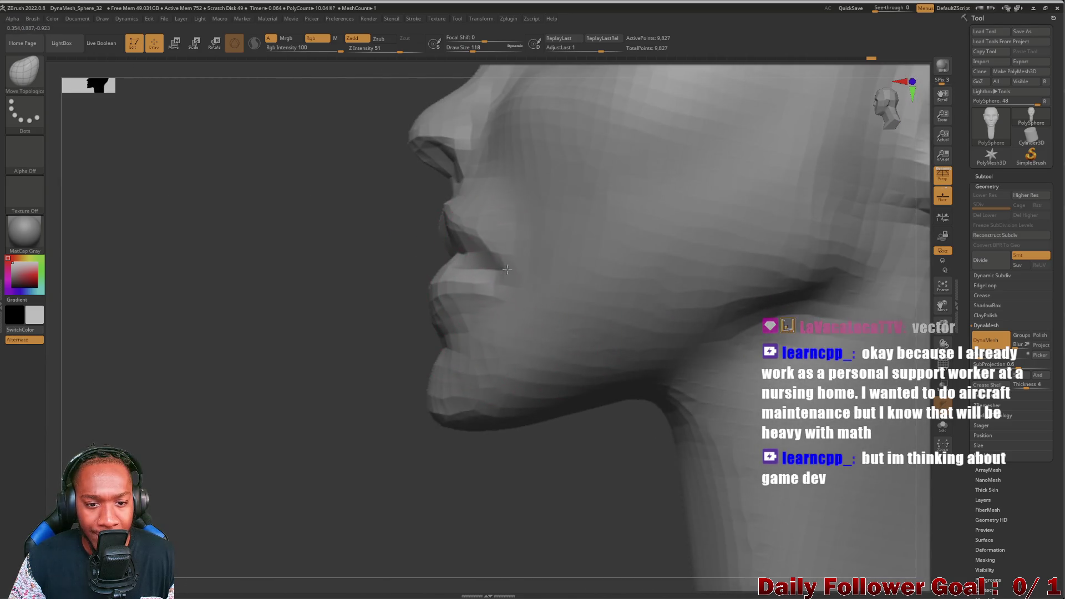
alt+right_drag(511, 250, 133, 311)
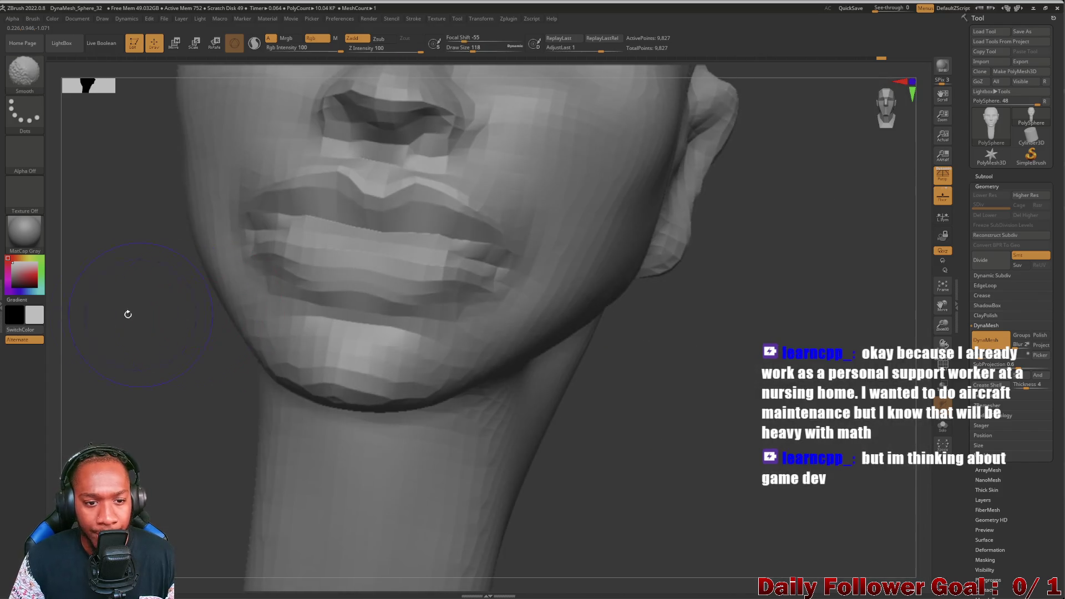
Step: Nudge the lips from front and three-quarter views with a slightly larger brush, then show the brush library
right_drag(66, 349, 101, 387)
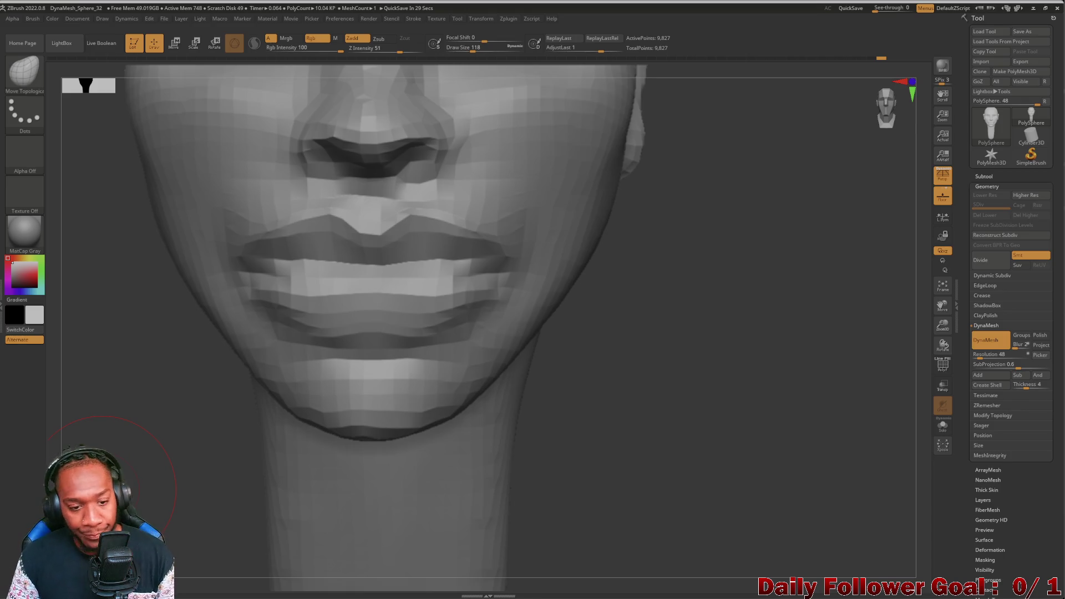
mouse_move(166, 409)
mouse_down()
mouse_move(159, 416)
mouse_move(446, 541)
mouse_move(473, 516)
mouse_move(423, 527)
mouse_move(549, 530)
mouse_move(602, 495)
mouse_move(494, 507)
mouse_move(531, 374)
mouse_up()
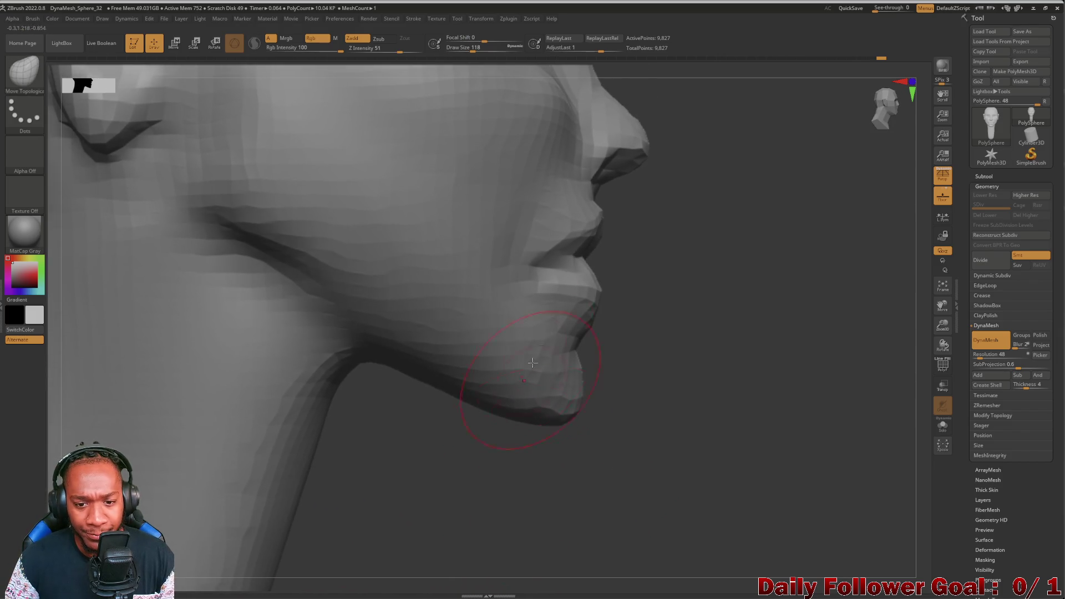
key(bracketright)
mouse_move(529, 284)
mouse_down()
mouse_move(647, 347)
mouse_move(204, 368)
mouse_move(166, 345)
mouse_up()
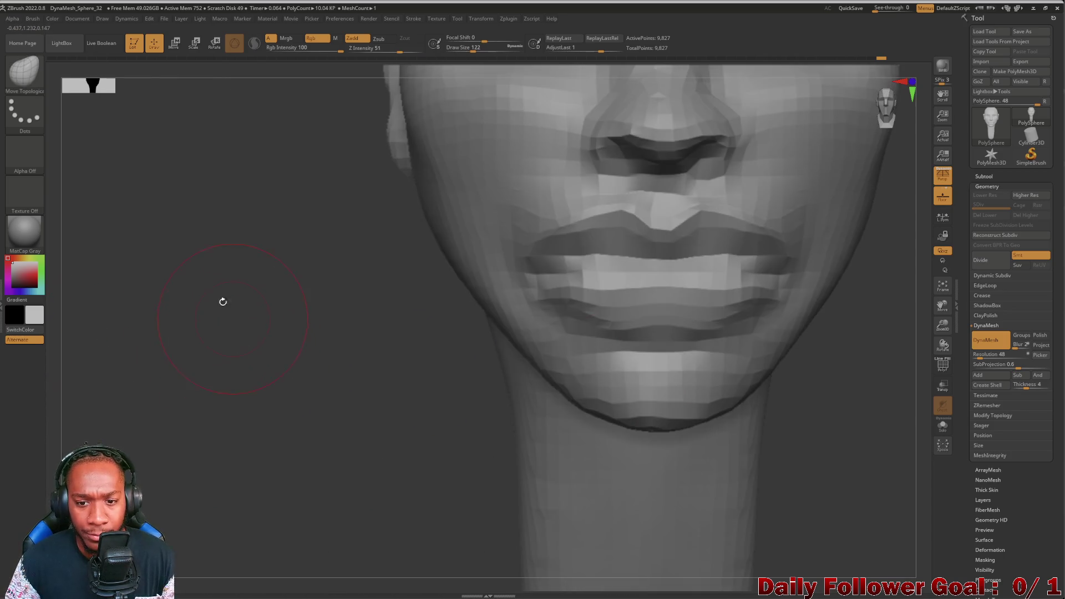
click(24, 72)
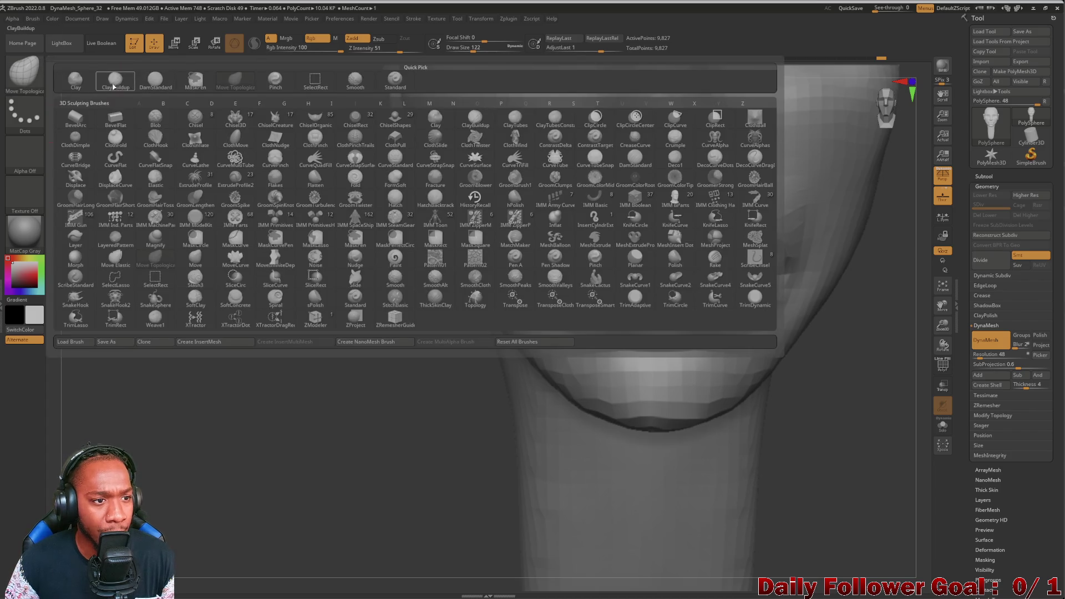
Step: Select DamStandard, fine-tune its size for lip detail, and restore the lip carving
click(155, 80)
drag(593, 272, 632, 262)
key(bracketleft)
key(bracketleft)
key(bracketleft)
key(bracketleft)
key(bracketleft)
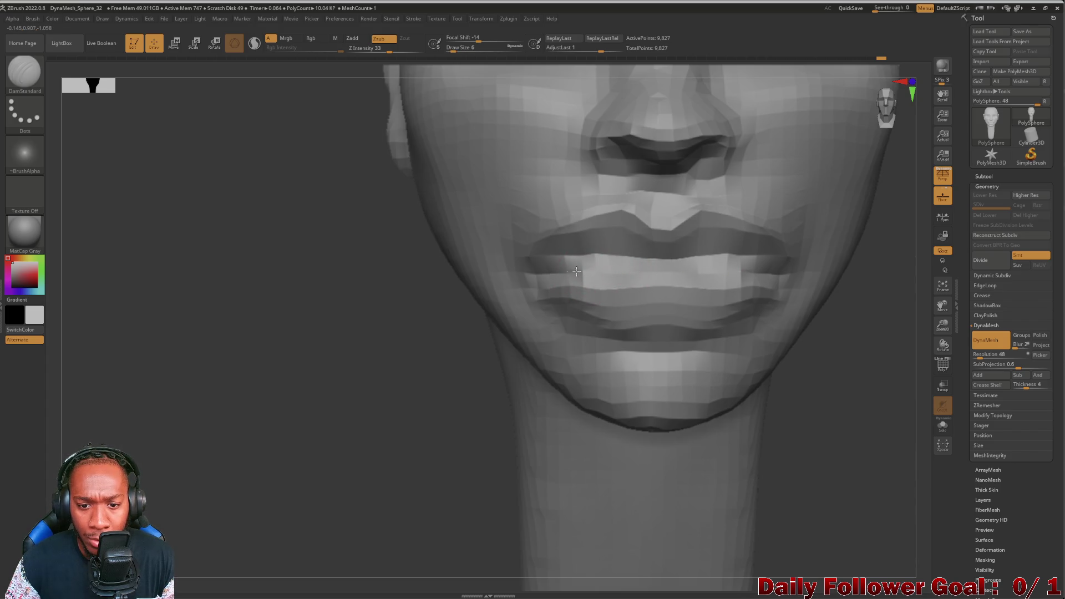
key(bracketright)
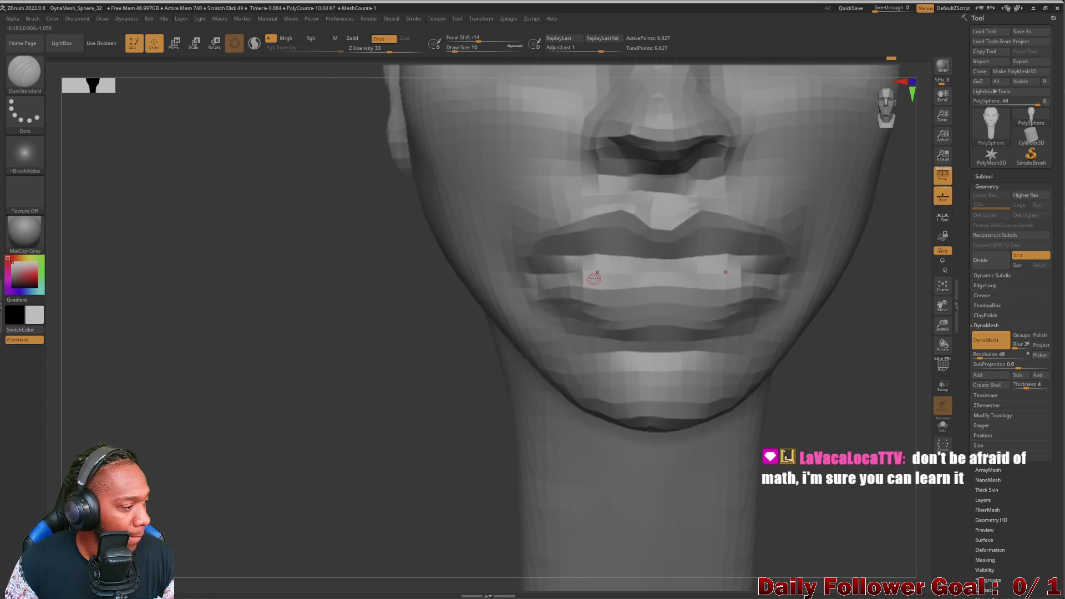
key(bracketright)
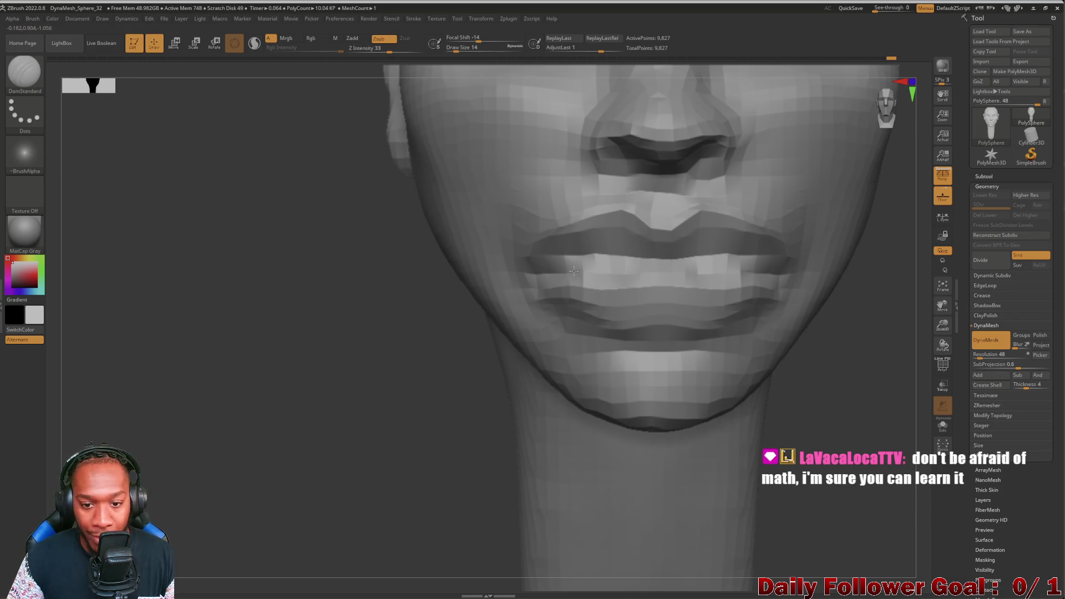
key(bracketright)
key(bracketright)
drag(681, 275, 613, 272)
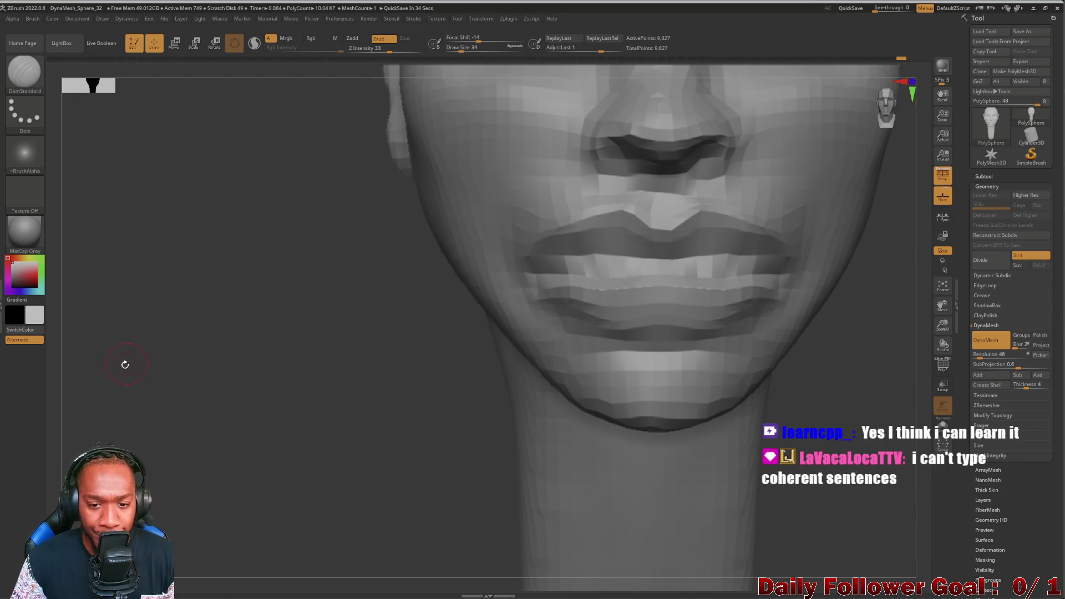
Step: Scrub the Undo History slider to compare lip versions, viewing from both profiles
drag(124, 361, 147, 373)
mouse_move(437, 450)
mouse_down()
mouse_move(423, 488)
mouse_move(368, 492)
mouse_up()
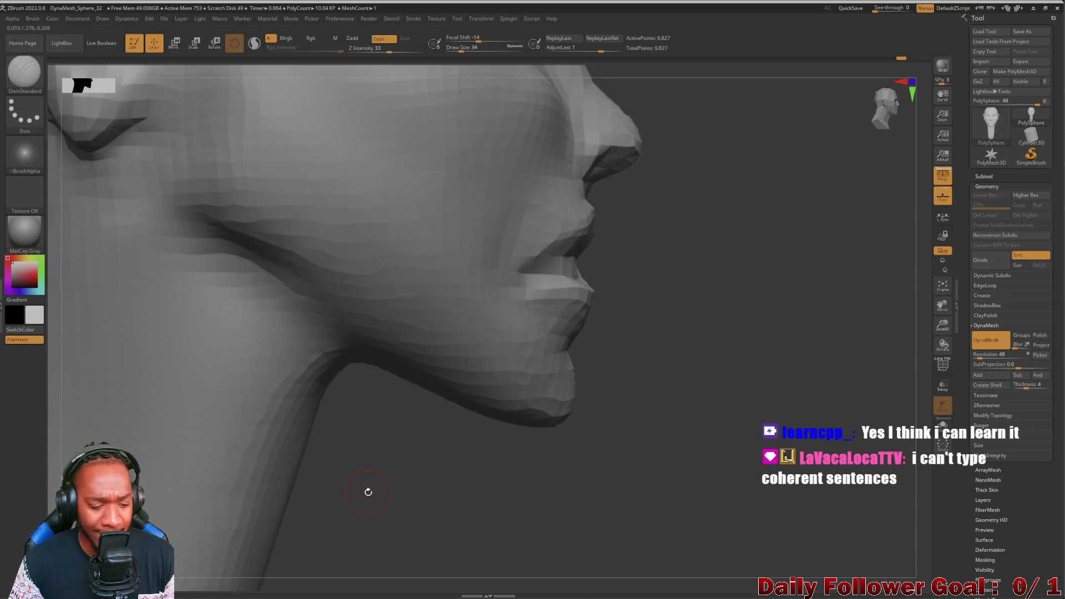
key(ctrl)
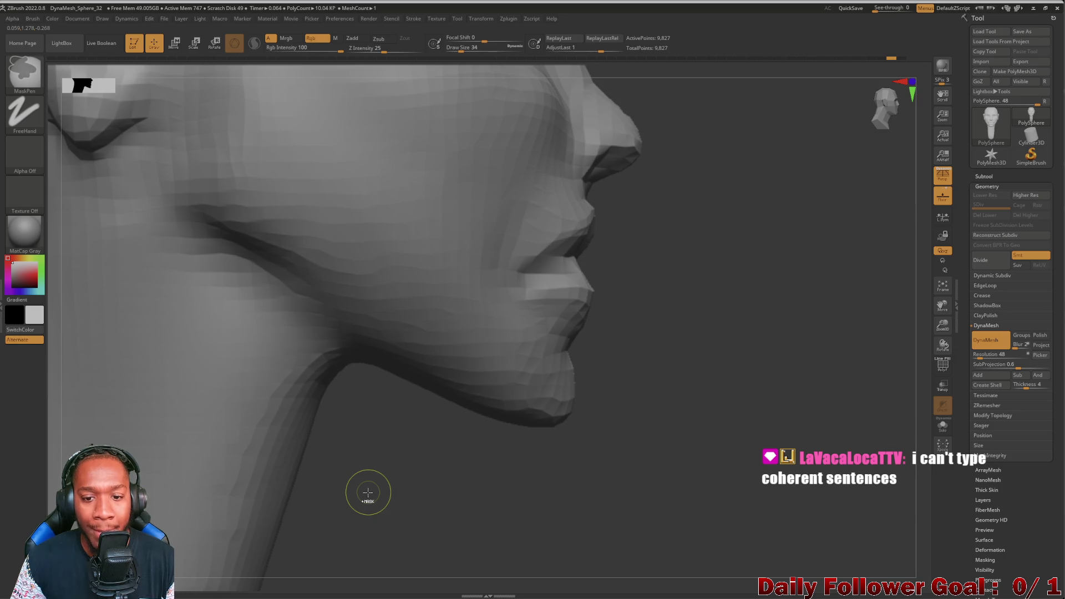
mouse_move(465, 502)
mouse_down()
mouse_move(361, 506)
mouse_move(427, 506)
mouse_up()
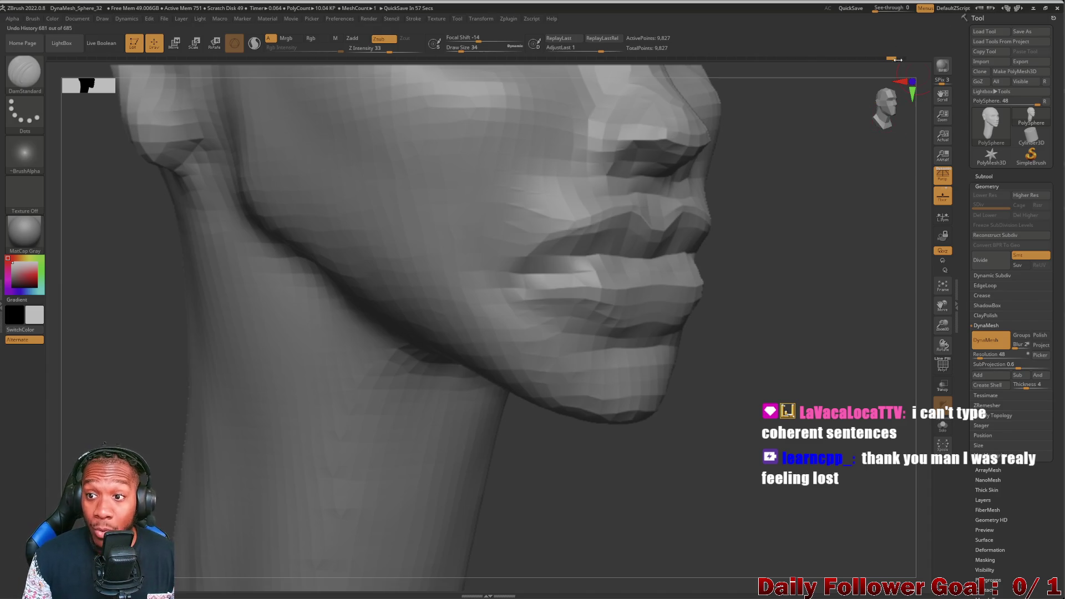
mouse_move(894, 61)
mouse_down()
mouse_move(903, 59)
mouse_move(878, 52)
mouse_up()
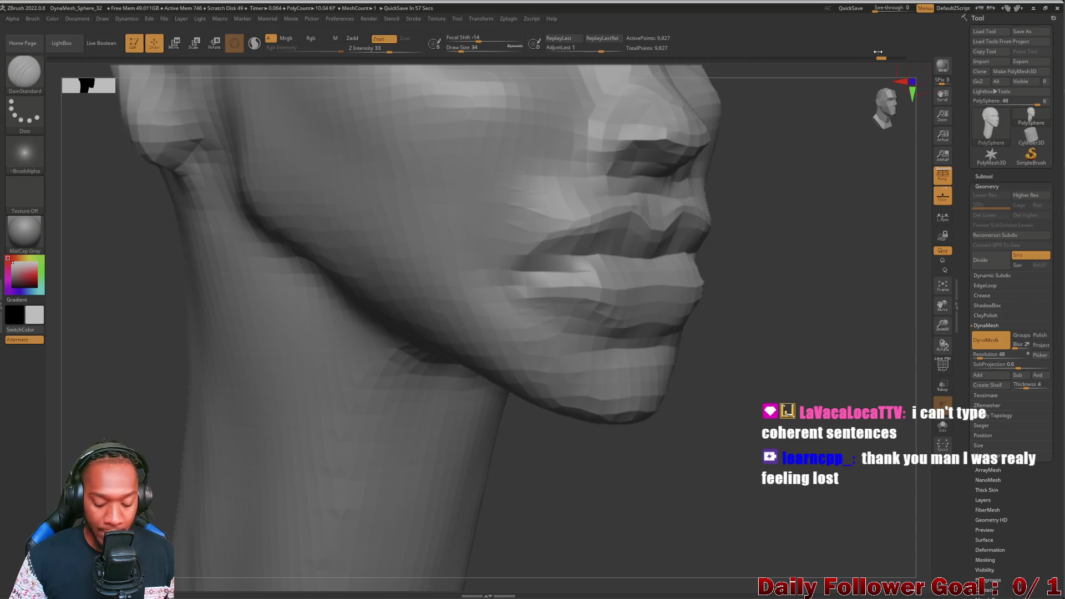
mouse_move(107, 385)
mouse_down()
mouse_move(297, 468)
mouse_move(482, 501)
mouse_up()
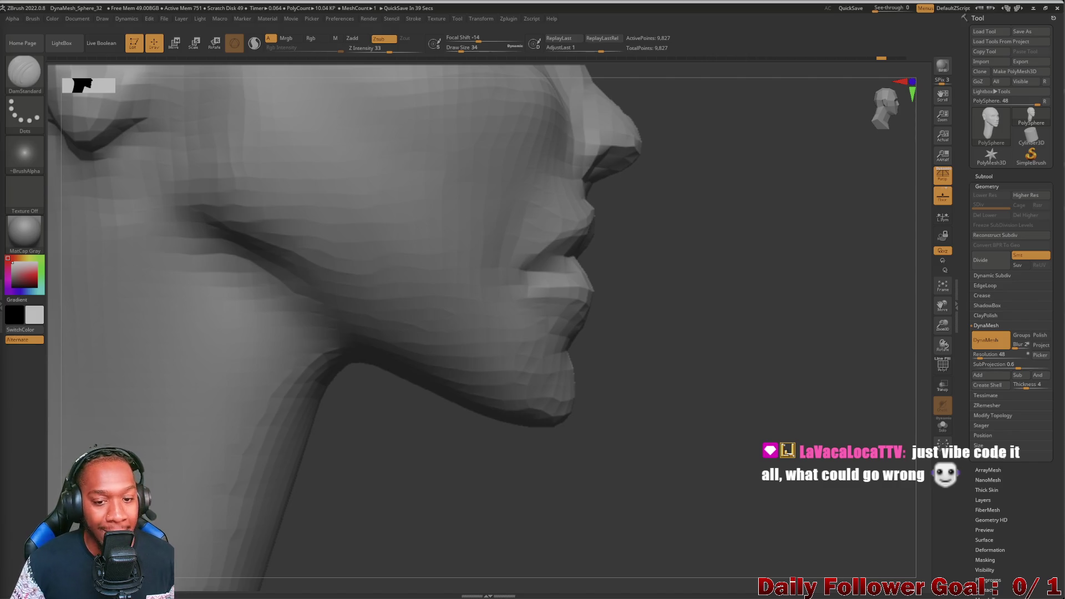
mouse_move(347, 414)
mouse_down()
mouse_move(463, 475)
mouse_move(288, 444)
mouse_move(240, 388)
mouse_up()
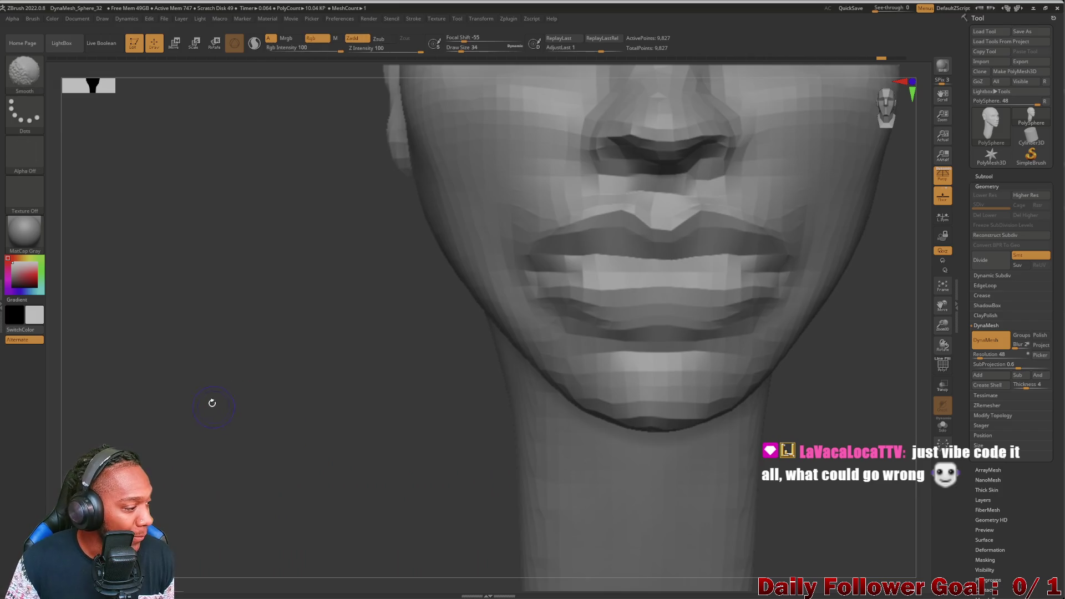
mouse_move(240, 425)
mouse_down()
mouse_move(230, 436)
mouse_move(233, 427)
mouse_move(245, 449)
mouse_up()
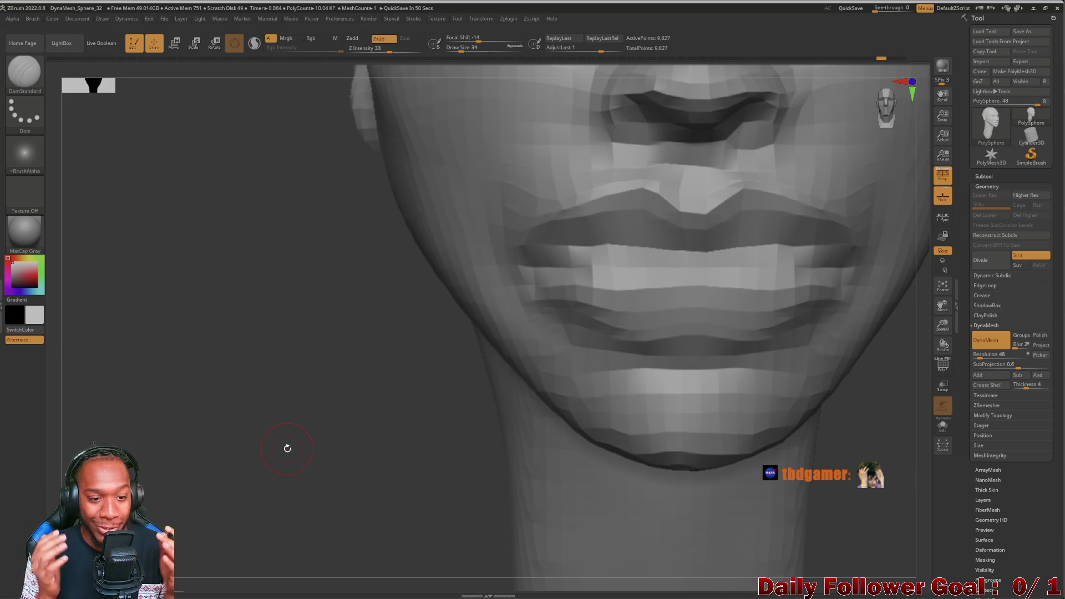
mouse_move(93, 401)
mouse_down()
mouse_move(457, 480)
mouse_move(431, 513)
mouse_move(423, 501)
mouse_move(359, 504)
mouse_move(388, 511)
mouse_up()
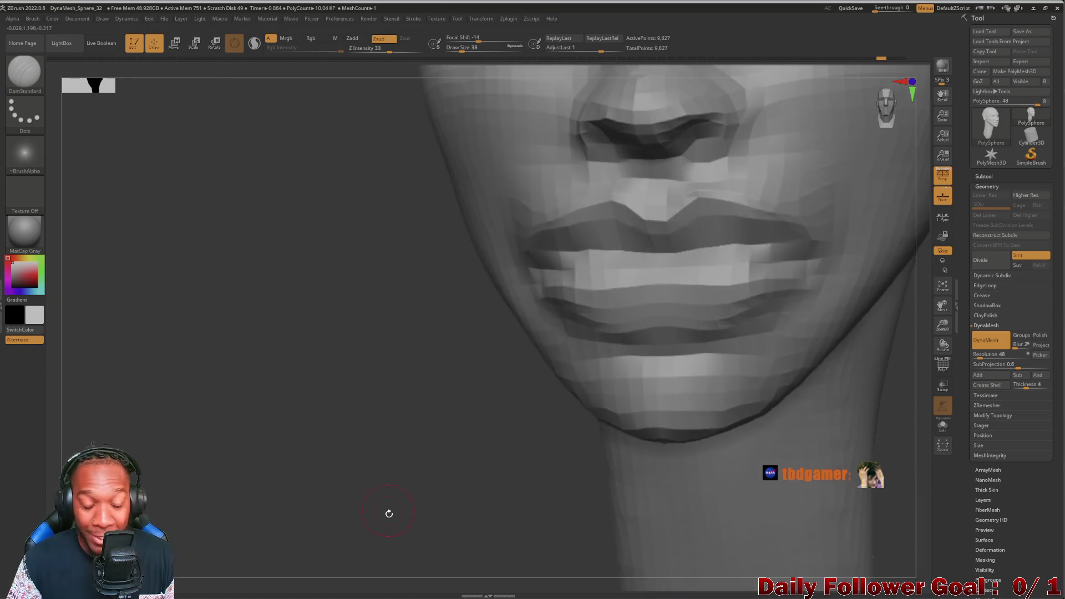
mouse_move(473, 549)
mouse_down()
mouse_move(443, 502)
mouse_move(515, 502)
mouse_move(483, 521)
mouse_move(492, 537)
mouse_move(607, 464)
mouse_move(621, 427)
mouse_move(571, 497)
mouse_move(566, 487)
mouse_move(239, 458)
mouse_move(281, 495)
mouse_move(475, 511)
mouse_move(427, 527)
mouse_move(488, 532)
mouse_up()
key(bracketright)
key(bracketright)
key(bracketright)
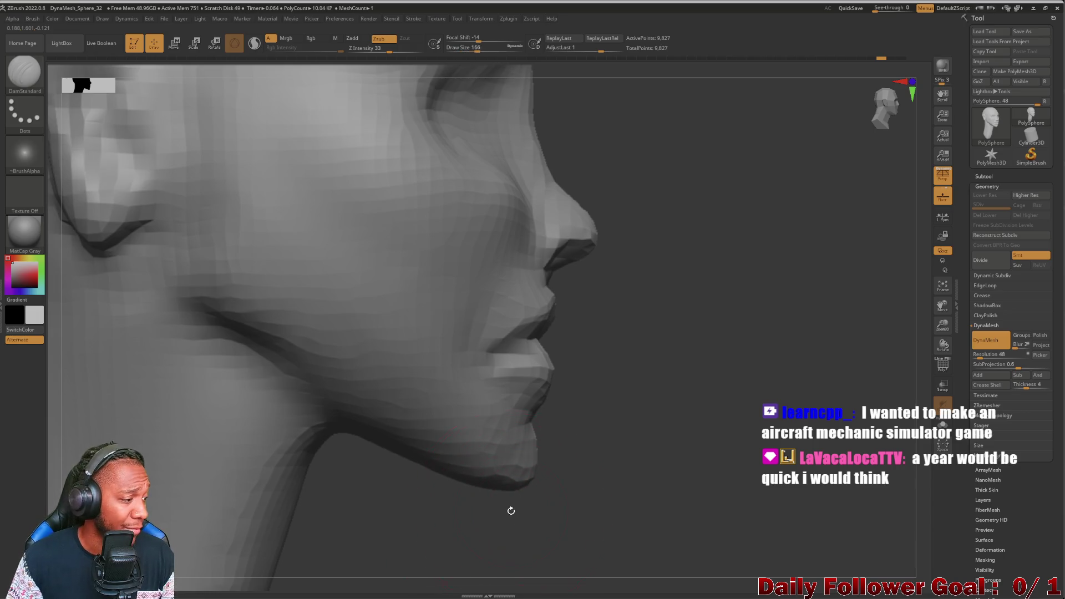
Step: Set the brush size to 122, undo one lip edit, and show the brush library
drag(520, 503, 566, 487)
key(bracketleft)
key(bracketleft)
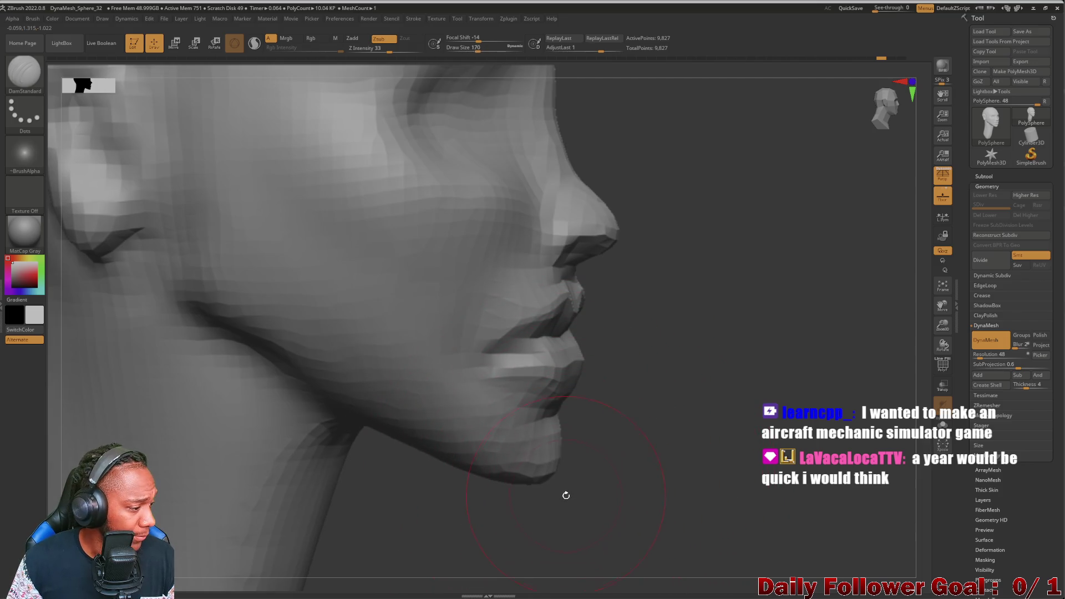
mouse_move(593, 513)
mouse_down()
mouse_move(598, 491)
mouse_move(592, 503)
mouse_up()
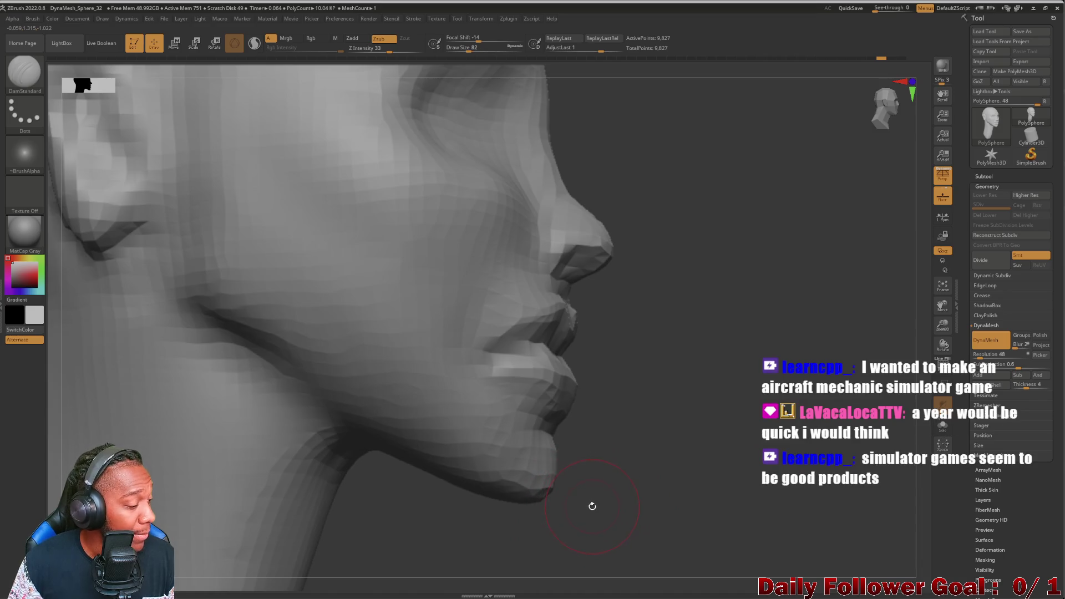
mouse_move(647, 475)
mouse_down()
mouse_move(226, 427)
mouse_move(644, 476)
mouse_move(447, 389)
mouse_move(566, 452)
mouse_move(529, 446)
mouse_up()
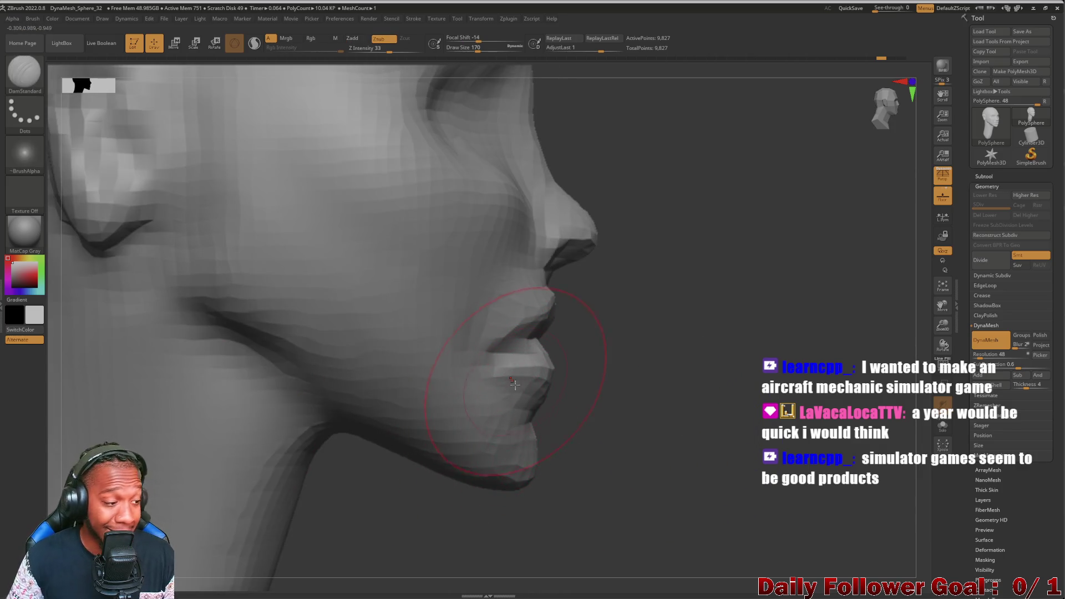
key(bracketleft)
key(bracketleft)
key(bracketleft)
mouse_move(610, 429)
mouse_down()
mouse_move(623, 416)
mouse_move(593, 376)
mouse_up()
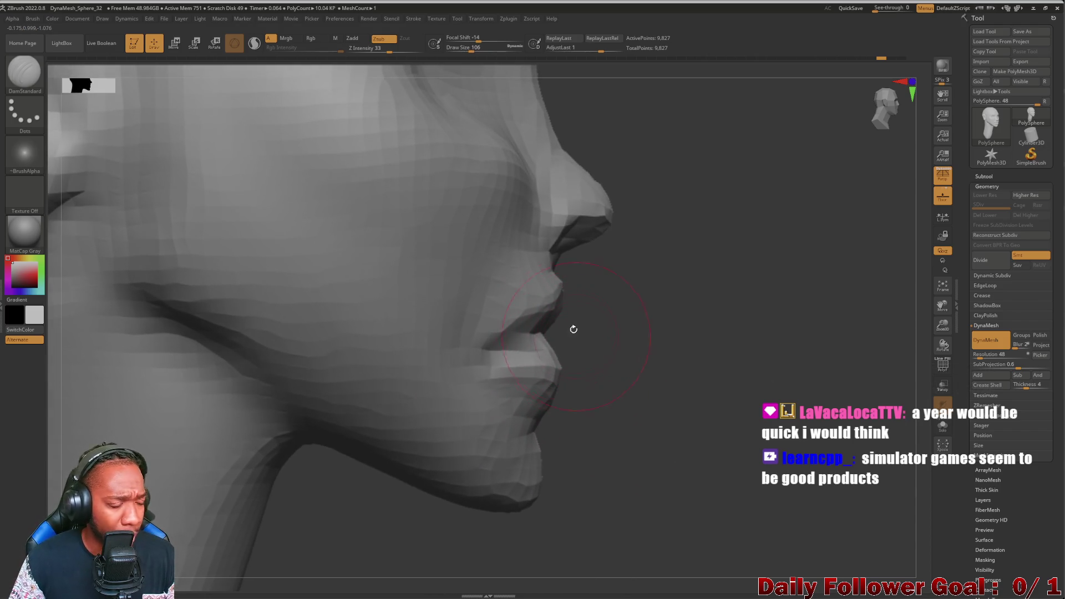
key(bracketright)
key(bracketright)
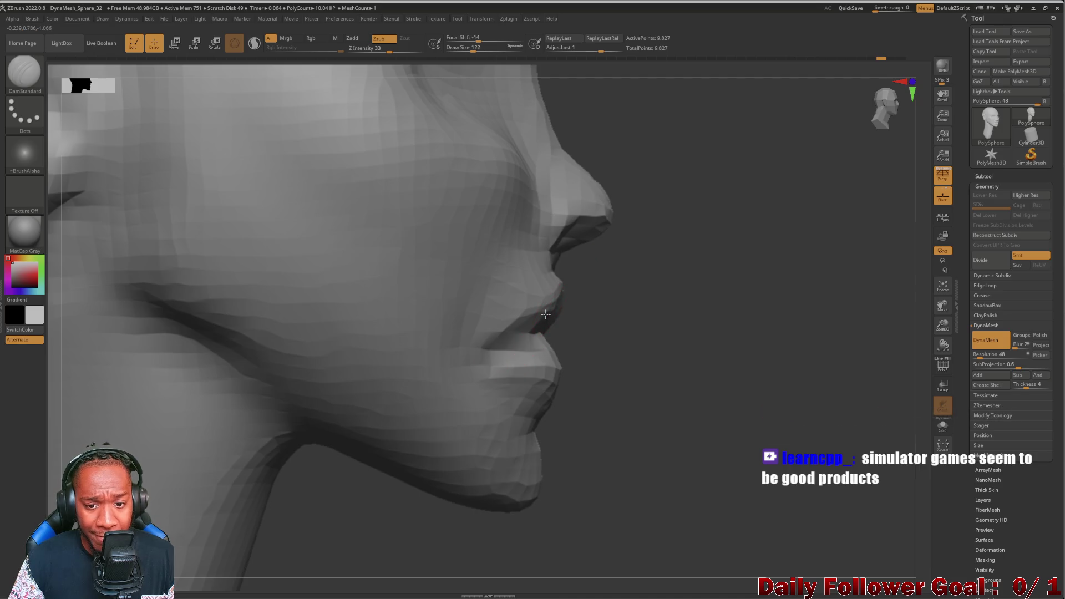
drag(590, 345, 582, 369)
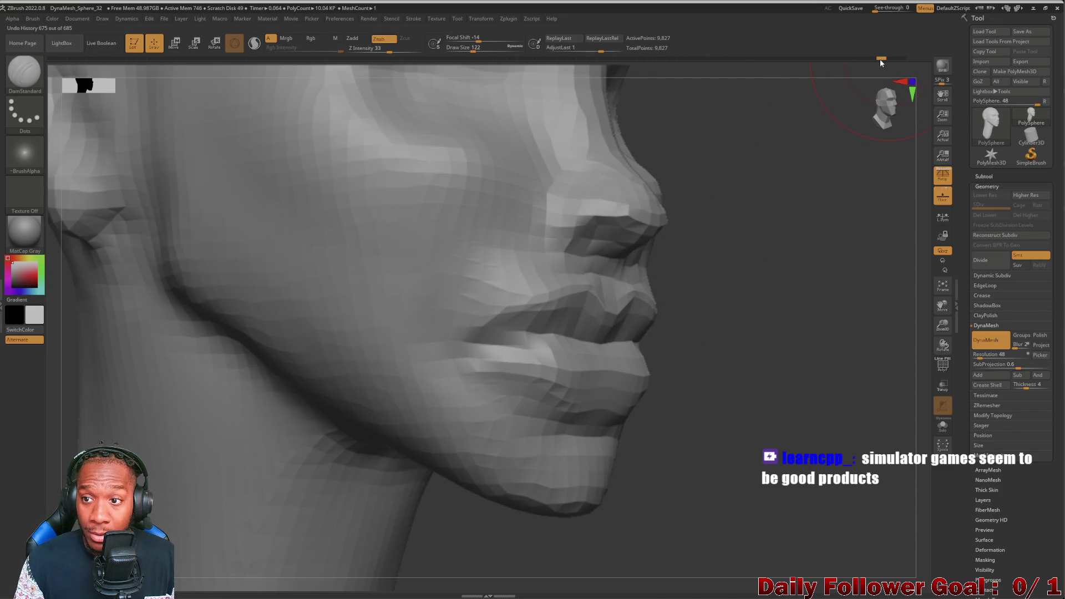
drag(884, 58, 881, 59)
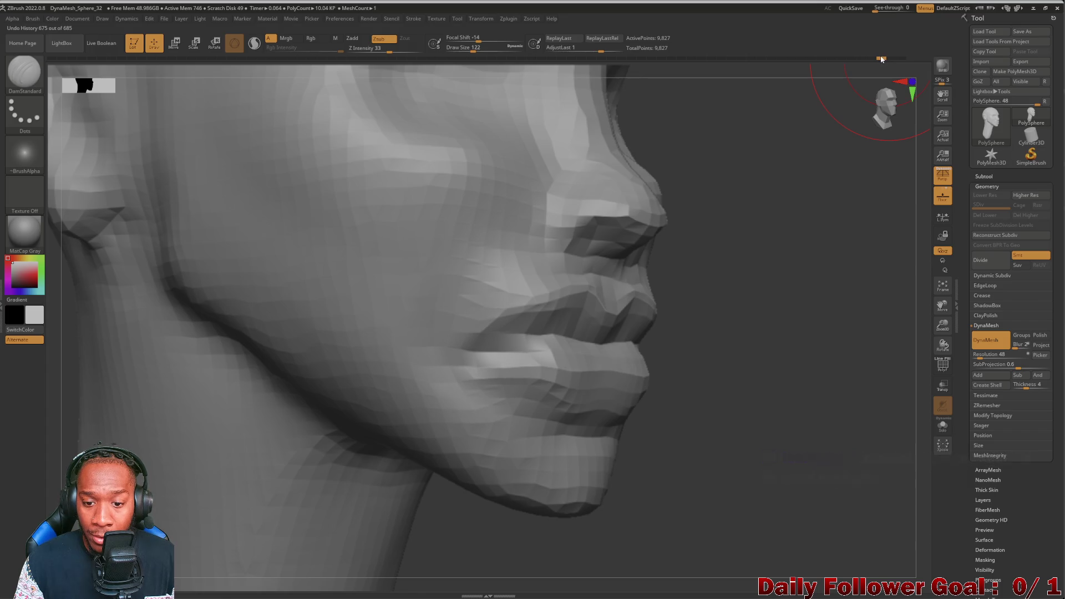
mouse_move(865, 222)
mouse_down()
mouse_move(845, 503)
mouse_move(305, 397)
mouse_move(166, 221)
mouse_up()
click(24, 72)
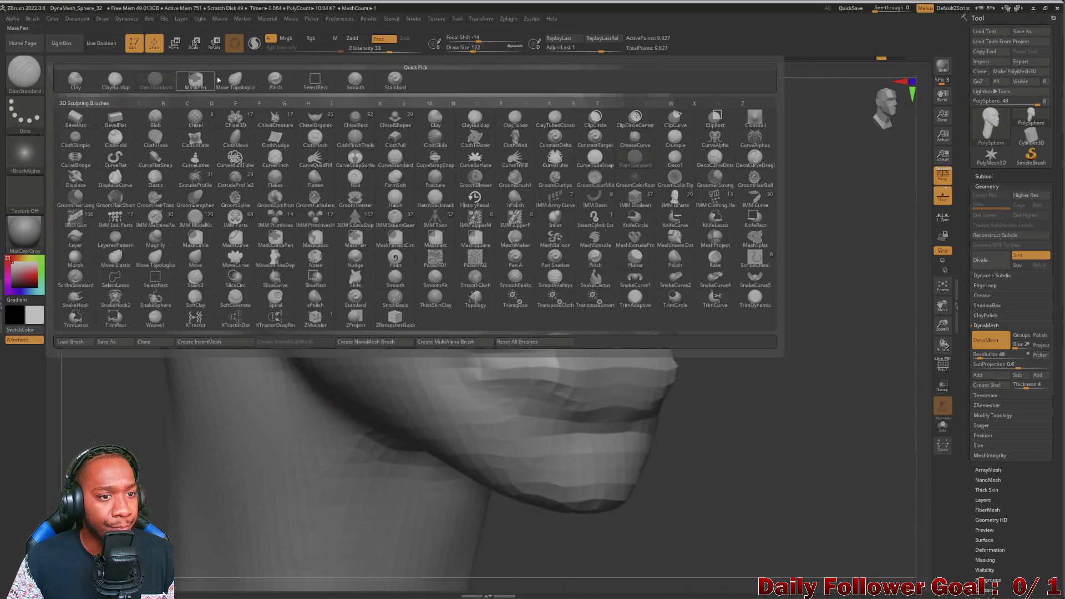
Step: Pull the corner of the lips into shape with Move Topological, then select DamStandard
click(235, 80)
drag(511, 314, 488, 328)
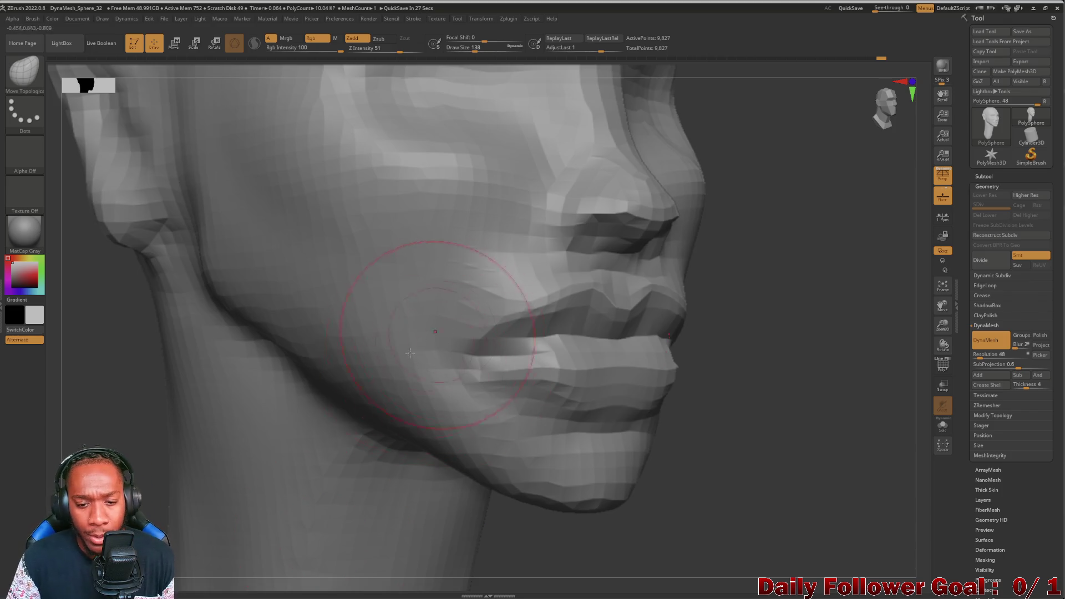
drag(714, 423, 207, 418)
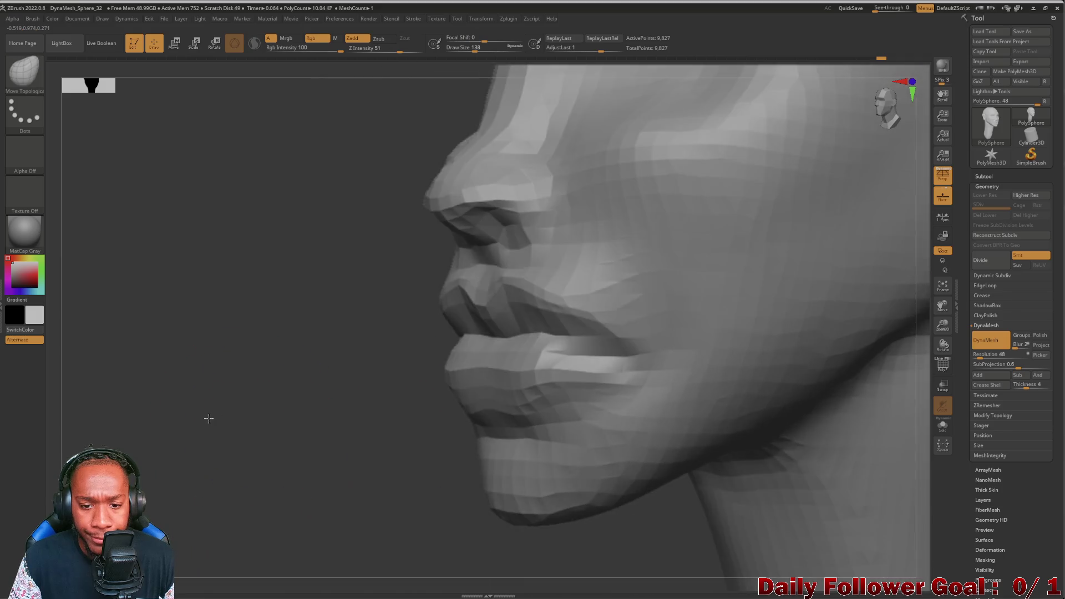
click(24, 78)
click(148, 80)
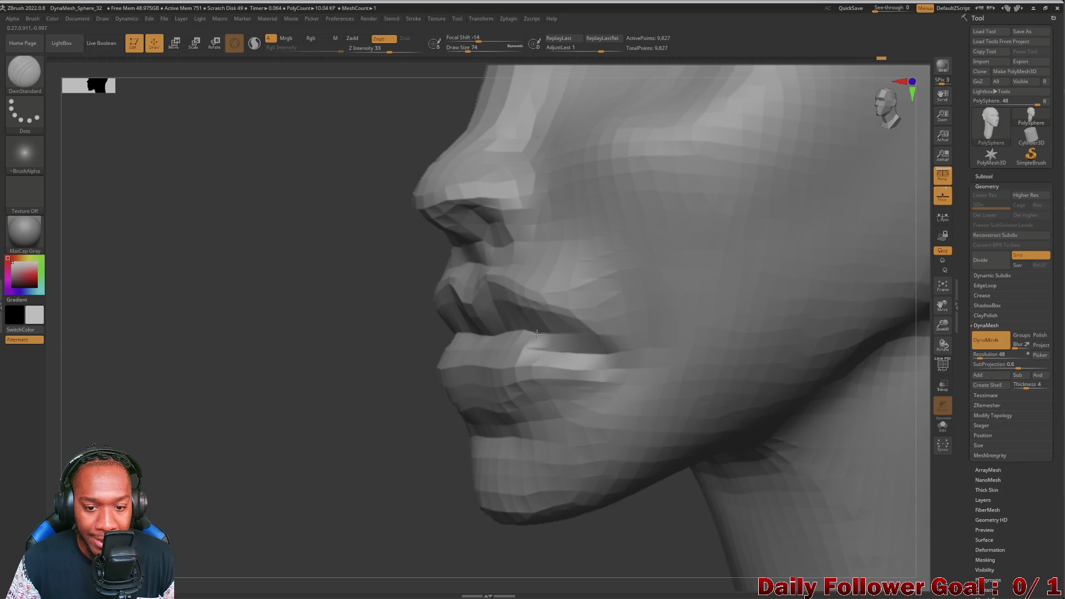
Step: Sharpen the lip line with a small DamStandard and smooth the lower lip and mouth-corner crease
key(bracketleft)
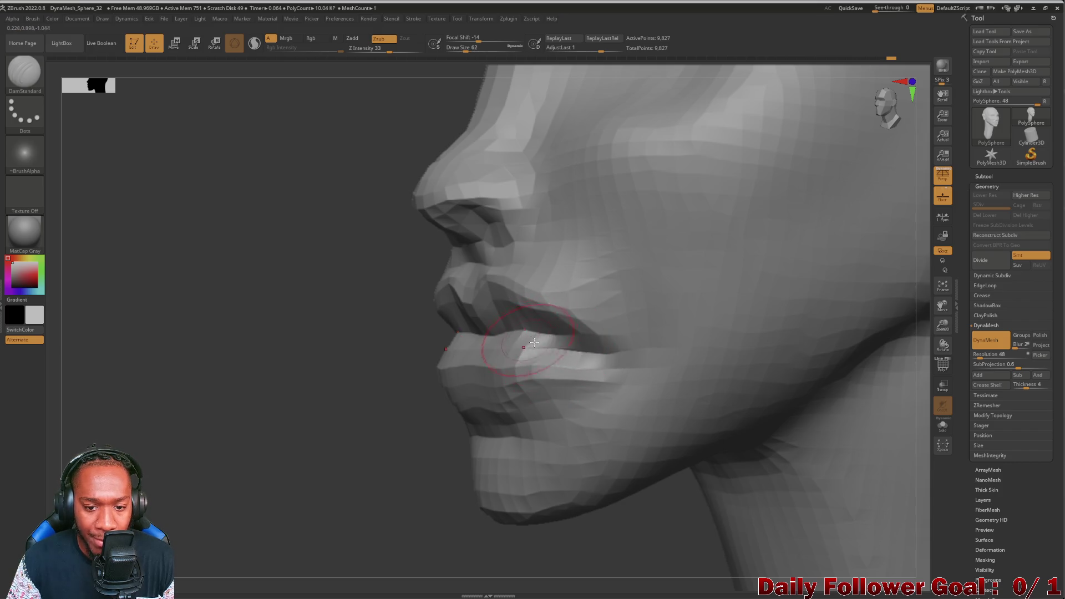
shift+drag(549, 341, 582, 355)
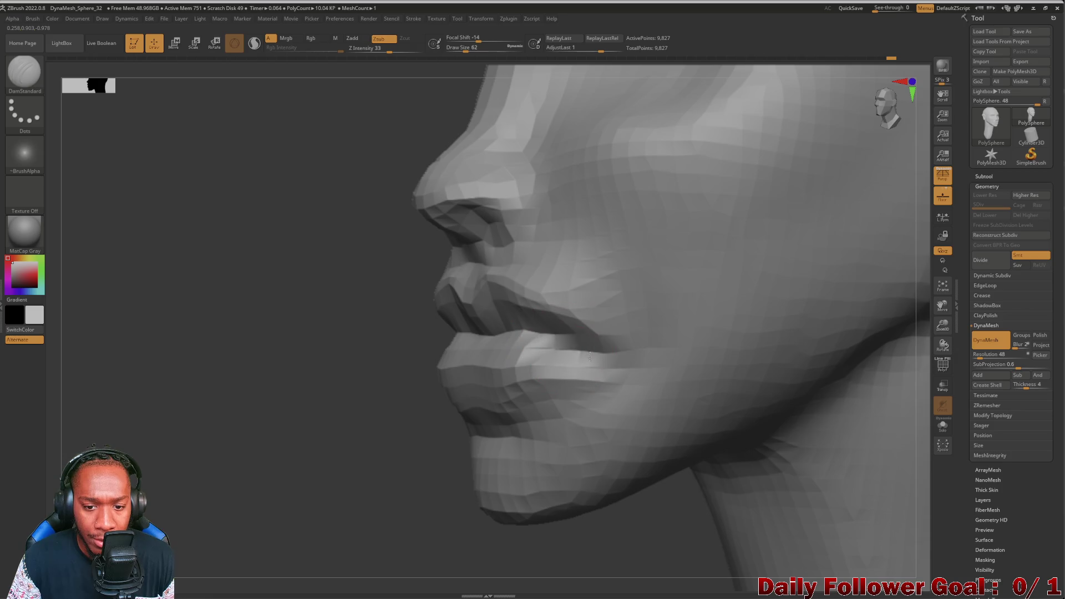
mouse_move(383, 373)
mouse_down()
mouse_move(238, 392)
mouse_move(122, 388)
mouse_up()
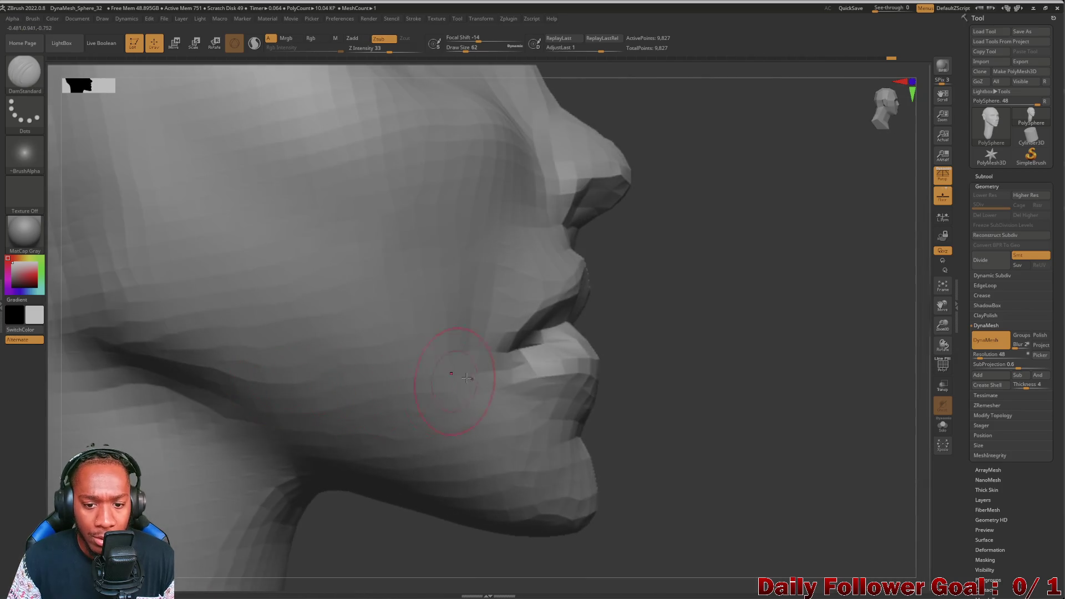
key(bracketleft)
key(bracketleft)
key(bracketleft)
mouse_move(684, 408)
mouse_down()
mouse_move(701, 418)
mouse_move(663, 413)
mouse_up()
mouse_move(493, 334)
shift+mouse_down()
mouse_move(441, 331)
mouse_move(421, 358)
mouse_move(444, 360)
shift+mouse_up()
mouse_move(665, 421)
mouse_down()
mouse_move(167, 468)
mouse_move(197, 218)
mouse_move(216, 364)
mouse_move(207, 216)
mouse_move(215, 237)
mouse_move(144, 283)
mouse_move(172, 397)
mouse_move(162, 404)
mouse_up()
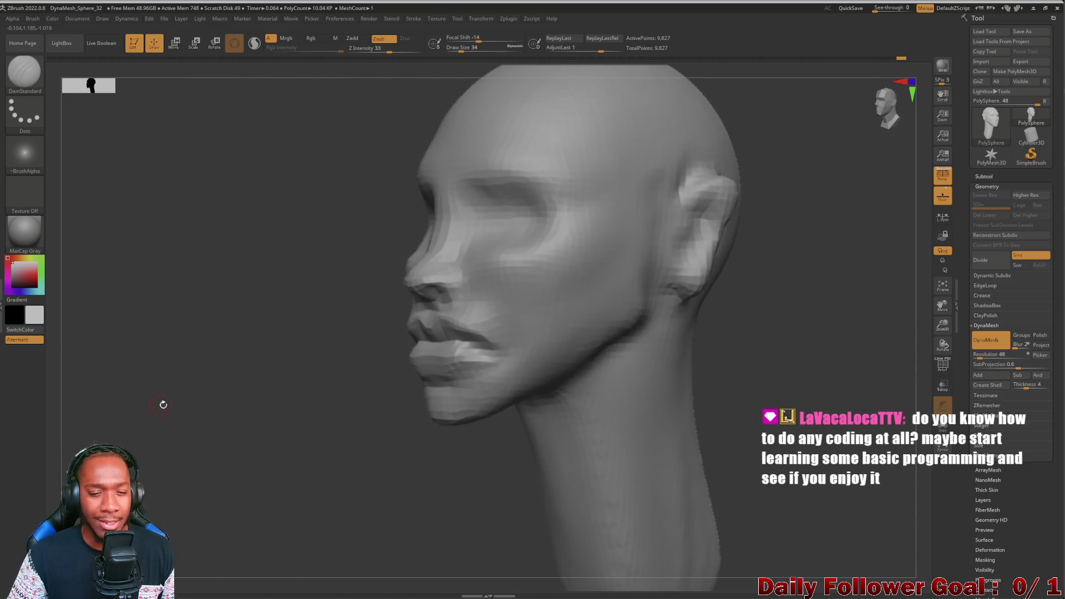
key(b)
click(333, 321)
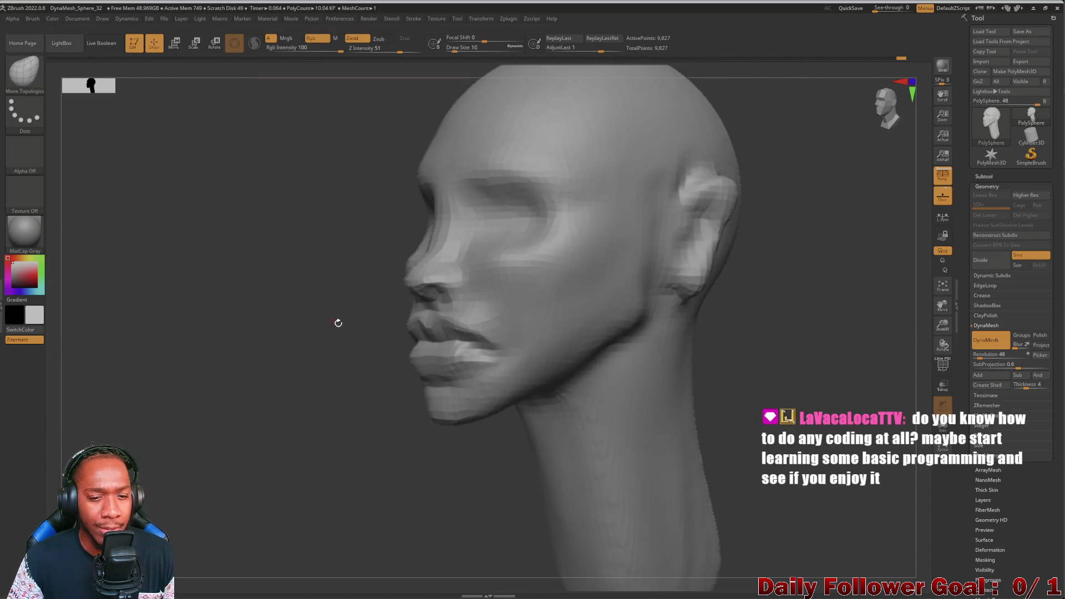
Step: Push the lips into a fuller shape with Move Topological, checking them in profile
drag(349, 333, 283, 361)
drag(428, 337, 424, 339)
mouse_move(246, 377)
mouse_down()
mouse_move(309, 416)
mouse_move(517, 418)
mouse_move(494, 439)
mouse_move(447, 338)
mouse_move(542, 404)
mouse_move(210, 433)
mouse_up()
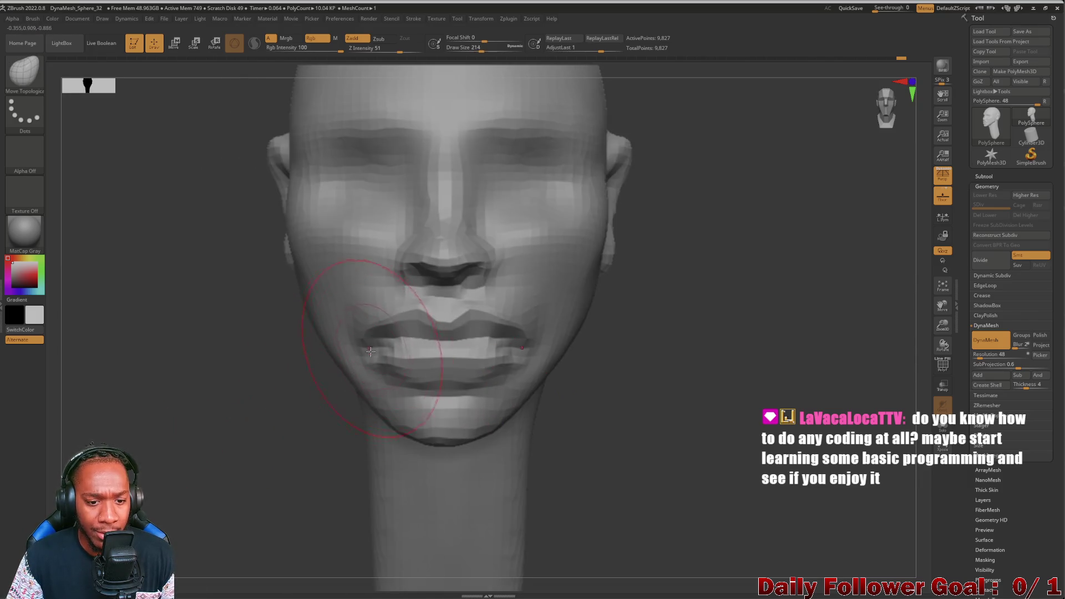
mouse_move(233, 422)
mouse_down()
mouse_move(166, 421)
mouse_move(220, 409)
mouse_move(183, 411)
mouse_up()
Step: Shrink the brush and Shift-smooth the cheek and the skin around the lips
key(bracketleft)
key(bracketleft)
key(bracketleft)
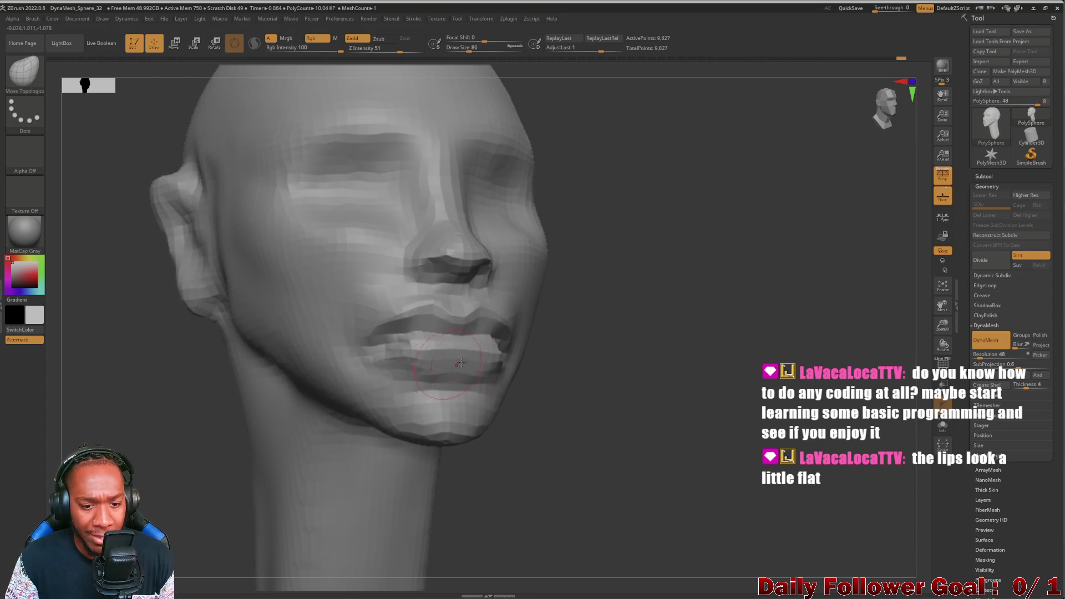
key(shift)
mouse_move(378, 360)
shift+mouse_down()
mouse_move(333, 321)
mouse_move(361, 285)
mouse_move(387, 296)
mouse_move(369, 299)
mouse_move(399, 296)
shift+mouse_up()
mouse_move(577, 344)
mouse_down()
mouse_move(592, 381)
mouse_move(285, 404)
mouse_move(195, 435)
mouse_up()
mouse_move(207, 425)
mouse_down()
mouse_move(216, 409)
mouse_move(244, 427)
mouse_move(389, 444)
mouse_move(214, 409)
mouse_move(202, 416)
mouse_move(216, 433)
mouse_move(218, 423)
mouse_move(159, 422)
mouse_move(136, 385)
mouse_move(174, 385)
mouse_move(292, 464)
mouse_move(171, 419)
mouse_move(214, 369)
mouse_move(219, 416)
mouse_move(261, 468)
mouse_move(217, 389)
mouse_up()
alt+drag(78, 338, 187, 385)
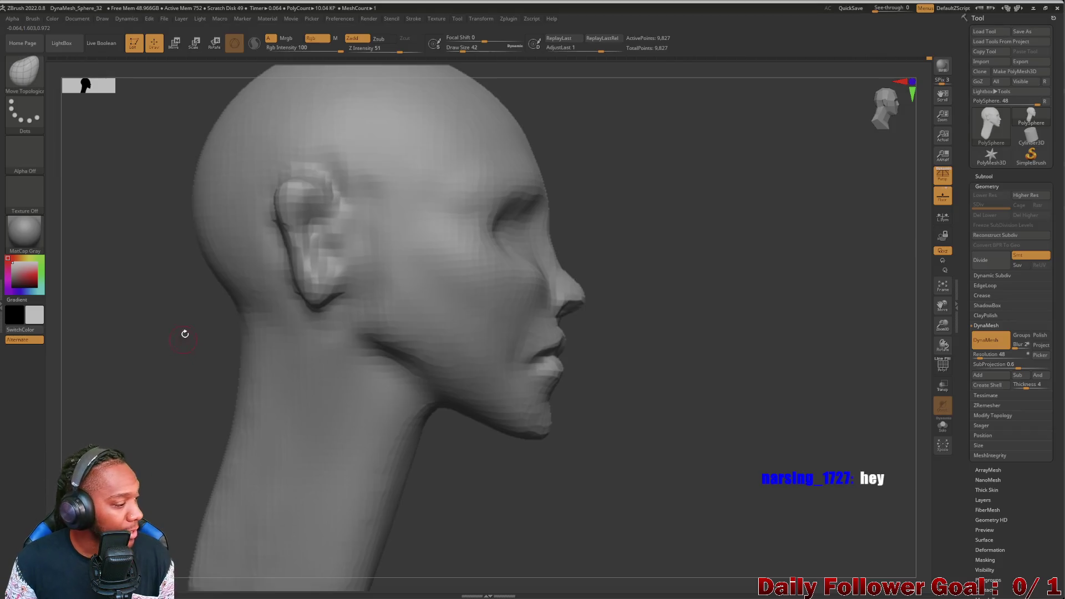
mouse_move(113, 438)
mouse_down()
mouse_move(154, 387)
mouse_move(229, 405)
mouse_move(222, 447)
mouse_move(535, 483)
mouse_move(641, 456)
mouse_up()
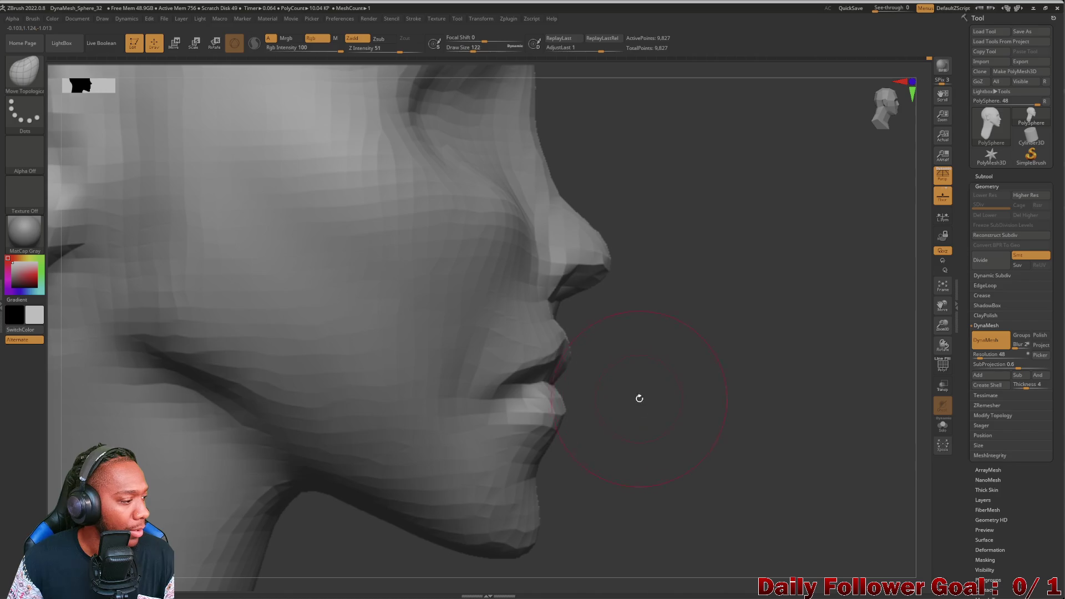
Step: Reduce the Move Topological brush to draw size 54 and study the lips from several angles
key(bracketright)
key(bracketright)
drag(637, 405, 620, 417)
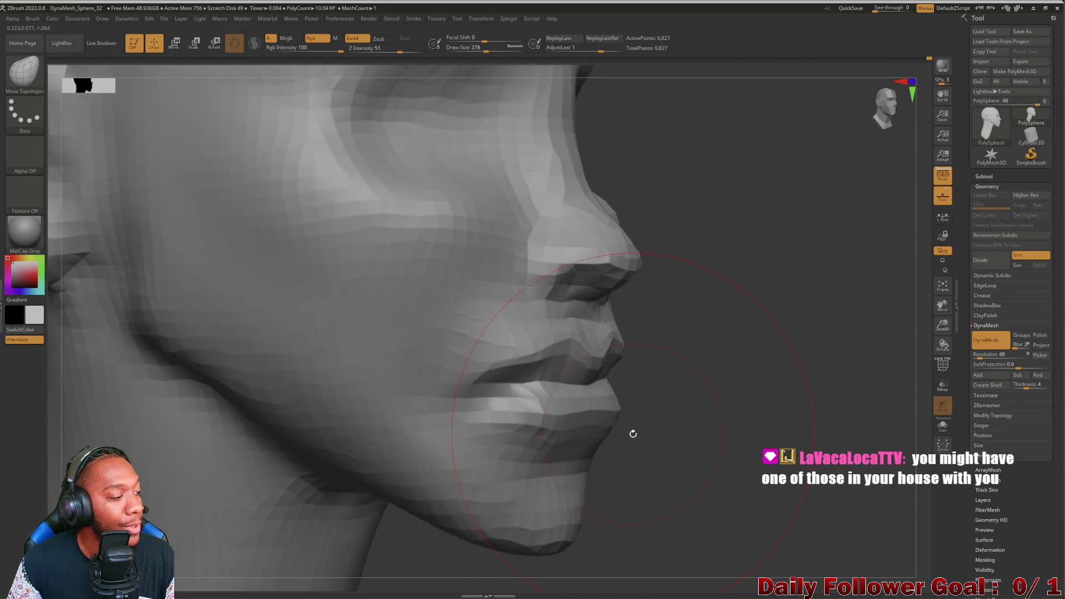
key(bracketleft)
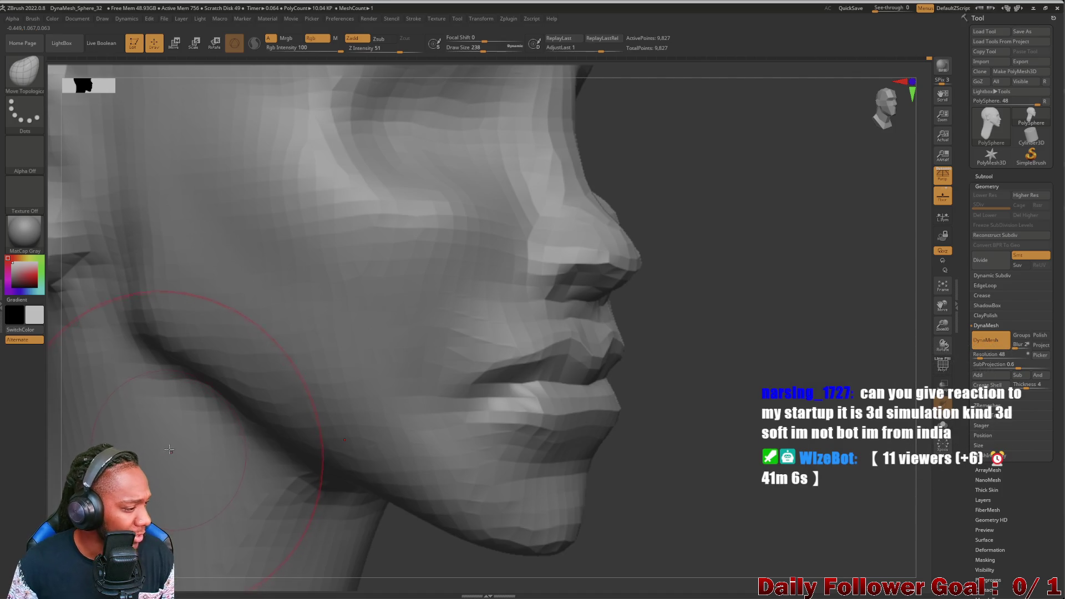
key(bracketleft)
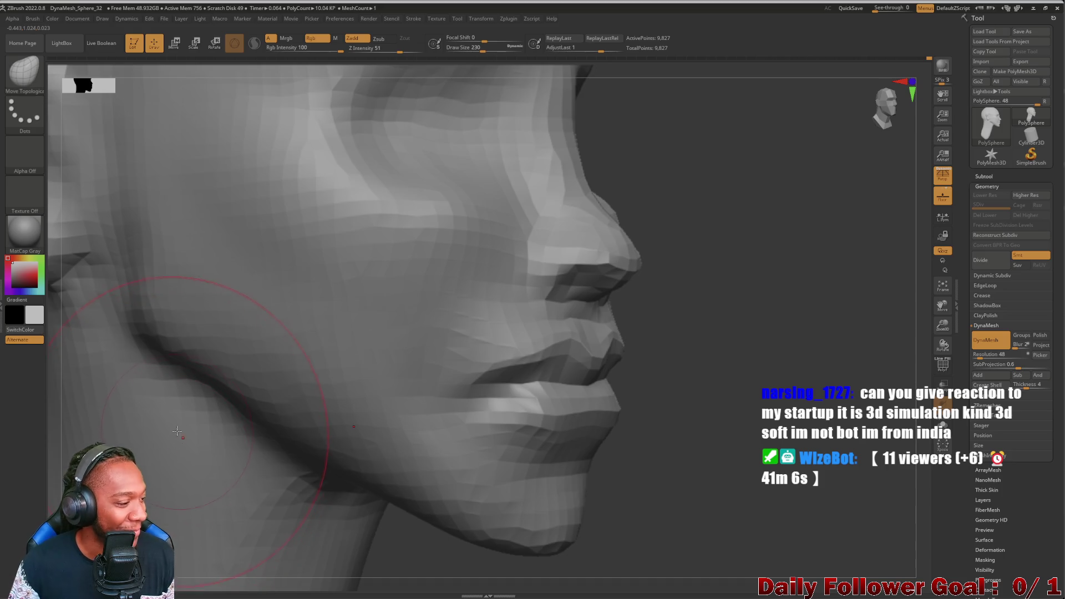
key(bracketleft)
key(bracketleft)
key(bracketleft)
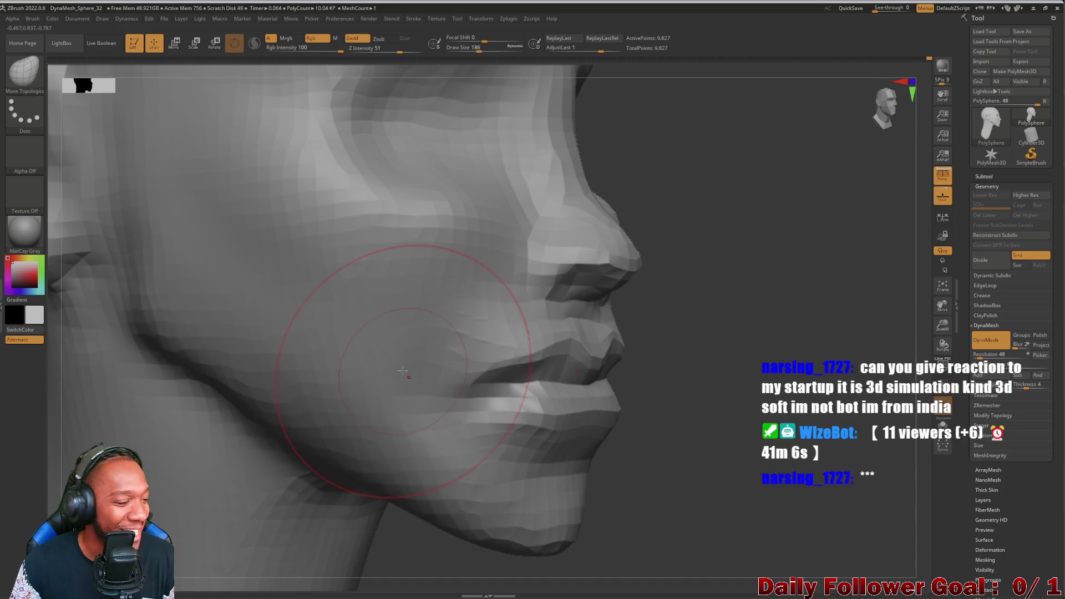
key(bracketleft)
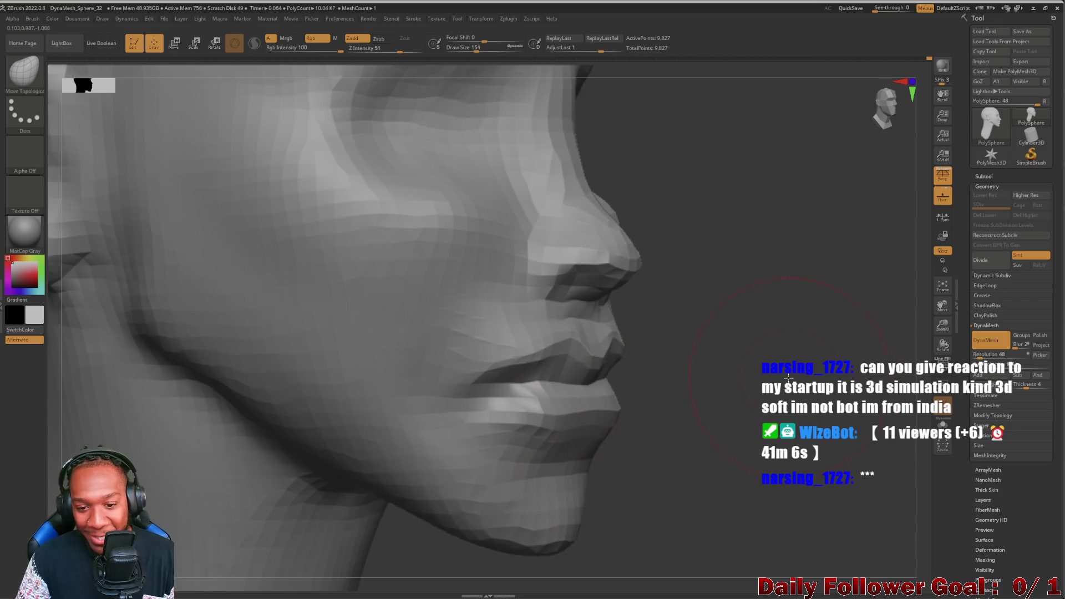
drag(789, 377, 701, 375)
scroll(306, 418, up, 2)
mouse_move(321, 404)
mouse_down()
mouse_move(311, 418)
mouse_move(462, 390)
mouse_up()
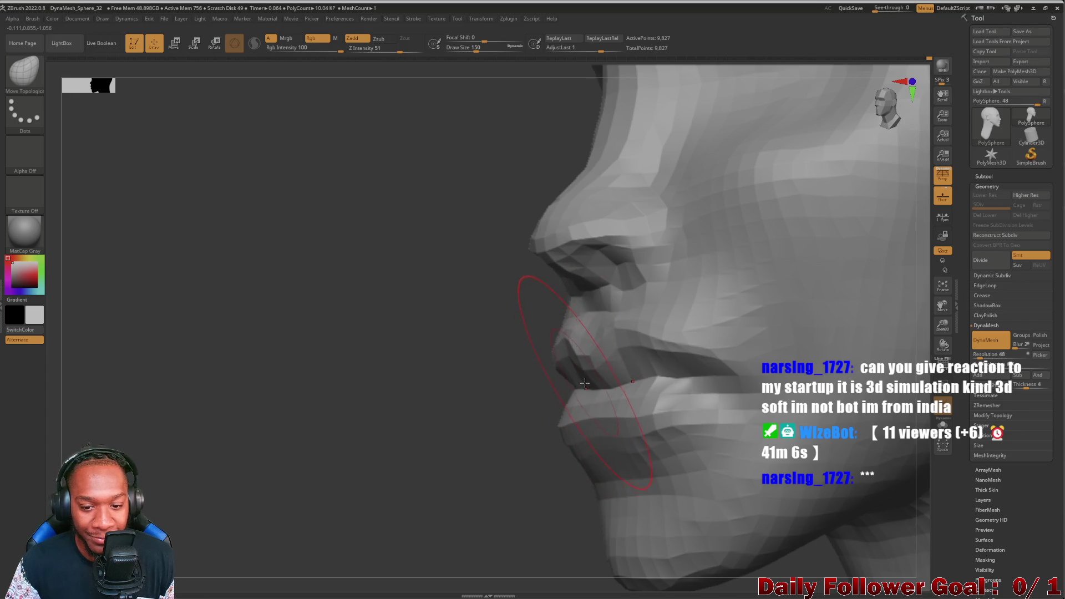
scroll(394, 420, up, 2)
mouse_move(394, 420)
mouse_down()
mouse_move(376, 424)
mouse_move(465, 420)
mouse_up()
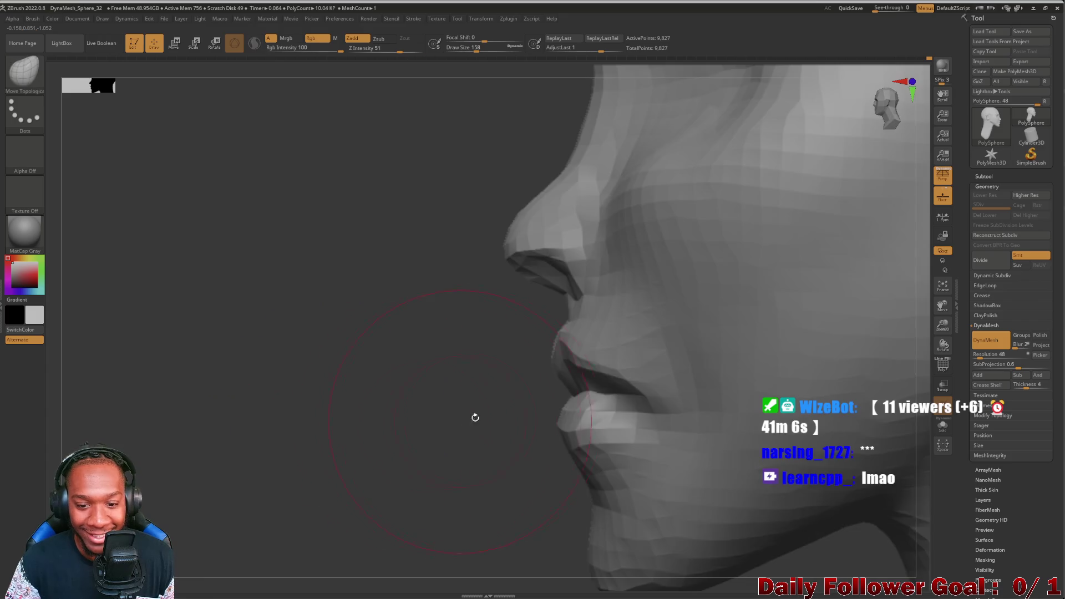
mouse_move(488, 382)
mouse_down()
mouse_move(435, 437)
mouse_move(535, 413)
mouse_up()
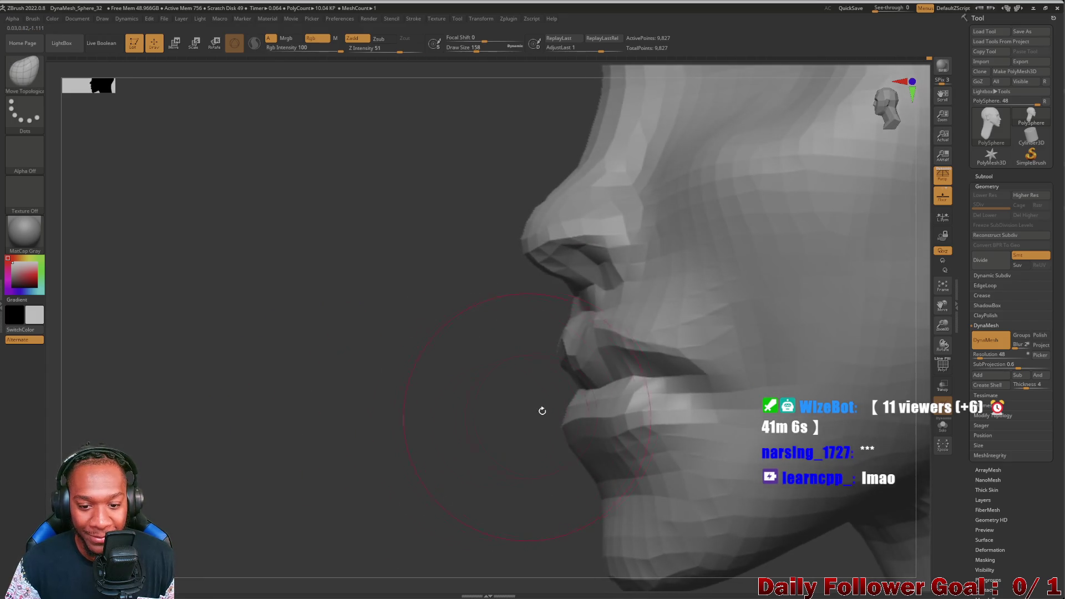
drag(576, 383, 568, 383)
mouse_move(420, 408)
mouse_down()
mouse_move(623, 392)
mouse_move(703, 403)
mouse_move(623, 387)
mouse_move(689, 414)
mouse_up()
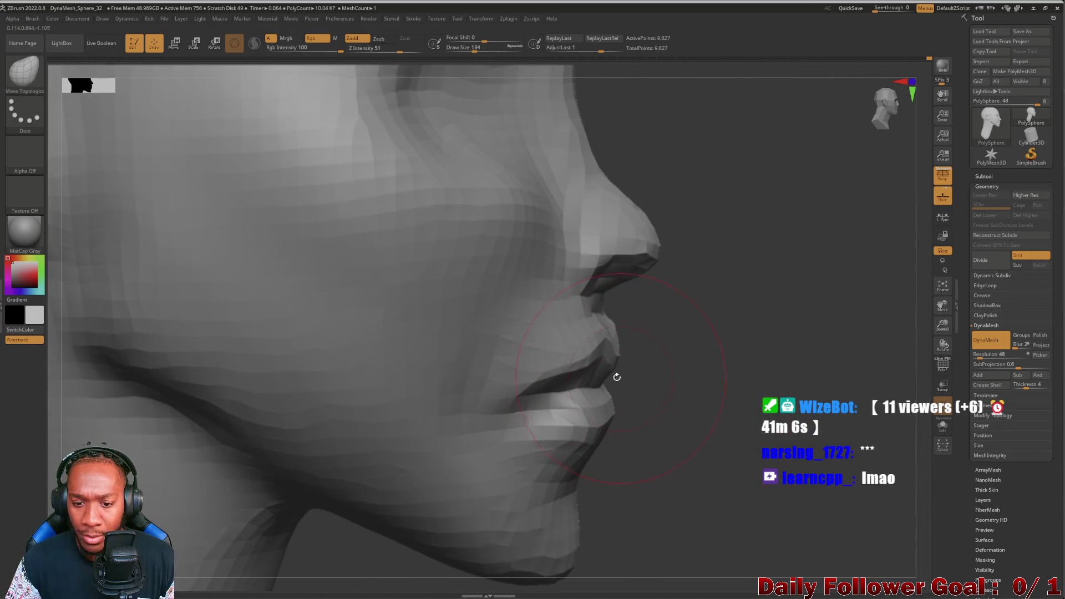
mouse_move(623, 376)
mouse_down()
mouse_move(283, 444)
mouse_move(268, 470)
mouse_move(307, 442)
mouse_move(451, 493)
mouse_move(484, 536)
mouse_move(399, 516)
mouse_move(366, 477)
mouse_move(448, 474)
mouse_move(563, 410)
mouse_move(649, 442)
mouse_move(587, 387)
mouse_up()
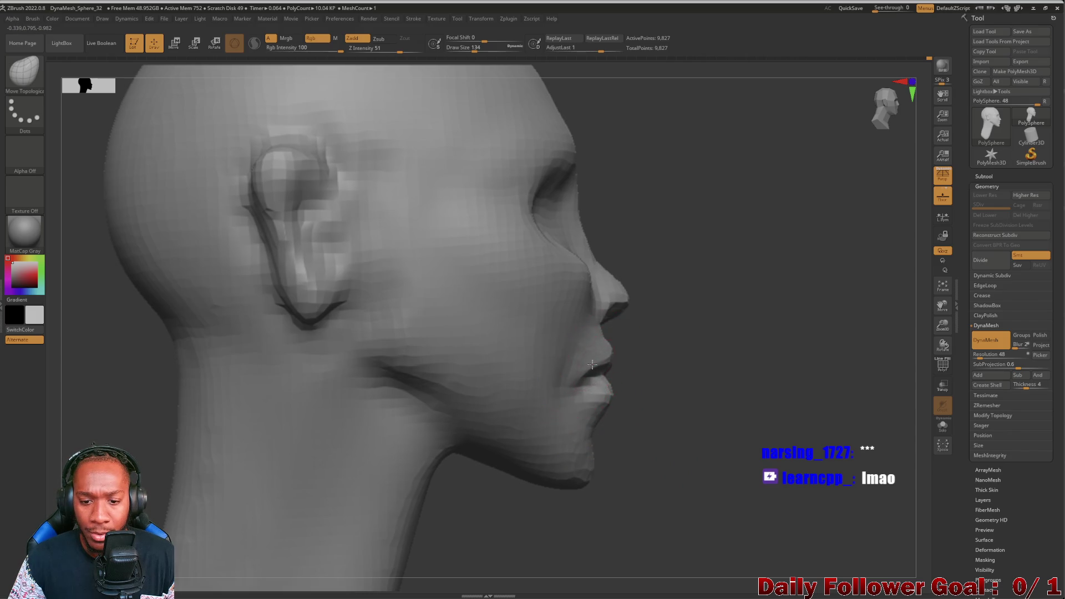
Step: Zoom in on the mouth and chin and smooth the left side of the lower lip
drag(606, 424, 535, 463)
mouse_move(335, 440)
mouse_down()
mouse_move(288, 436)
mouse_move(300, 447)
mouse_move(293, 492)
mouse_move(264, 387)
mouse_move(327, 352)
mouse_up()
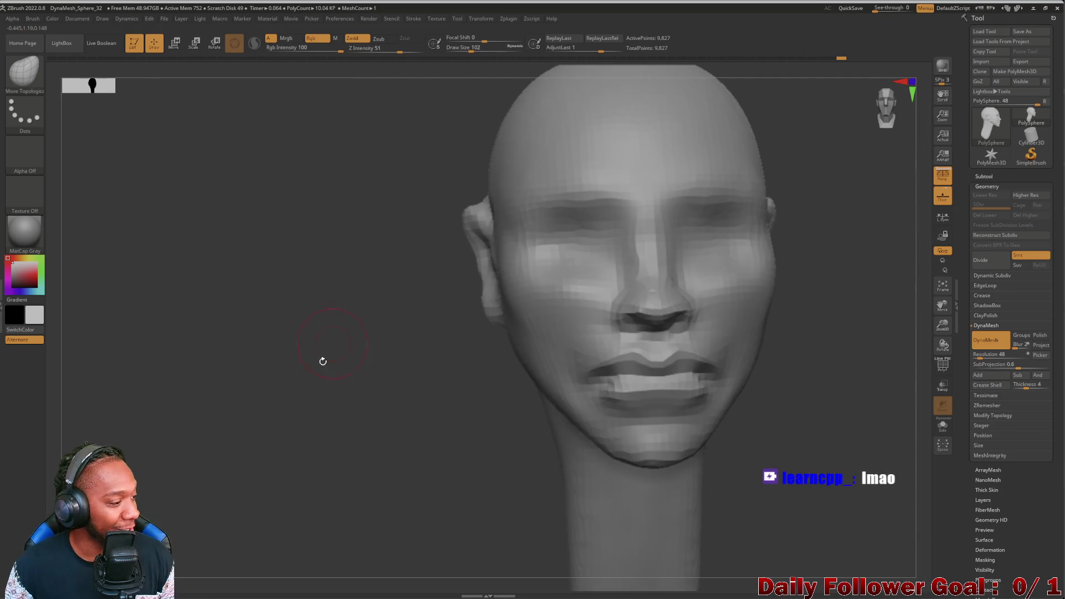
mouse_move(281, 418)
mouse_down()
mouse_move(278, 518)
mouse_move(177, 375)
mouse_move(266, 355)
mouse_up()
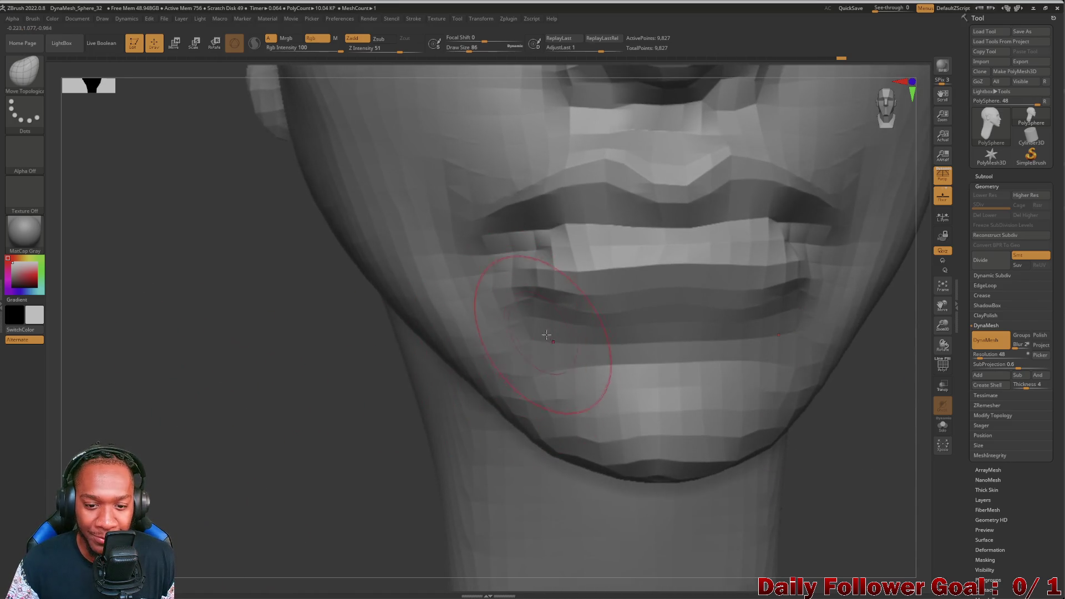
shift+drag(558, 321, 499, 302)
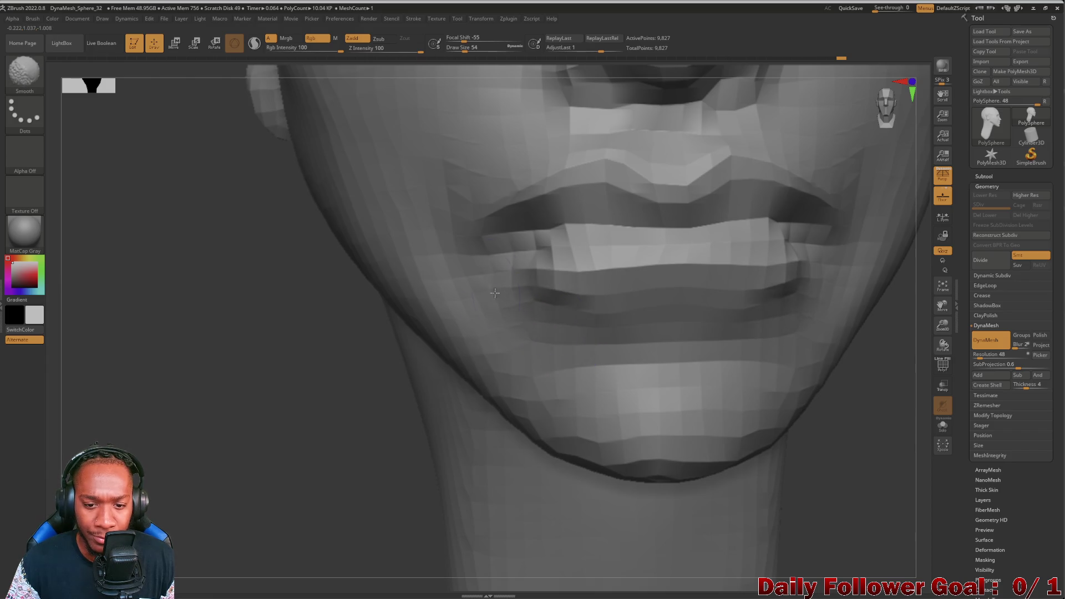
mouse_move(305, 350)
mouse_down()
mouse_move(183, 376)
mouse_move(216, 404)
mouse_move(201, 434)
mouse_up()
mouse_move(105, 380)
mouse_down()
mouse_move(188, 431)
mouse_move(171, 224)
mouse_up()
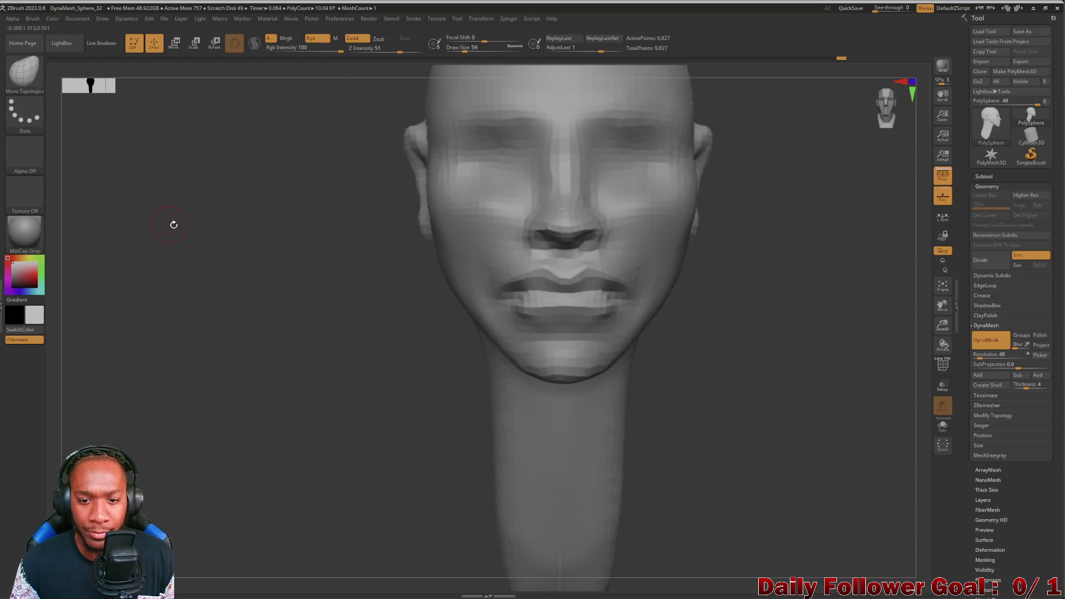
Step: Select the Inflat brush from the brush picker by filtering on I
key(b)
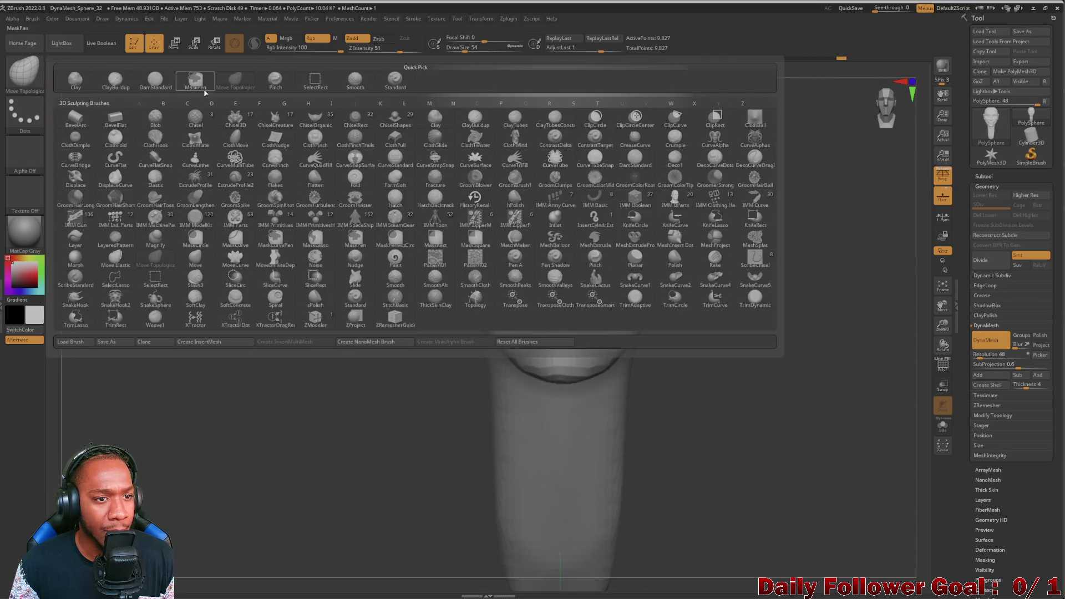
key(i)
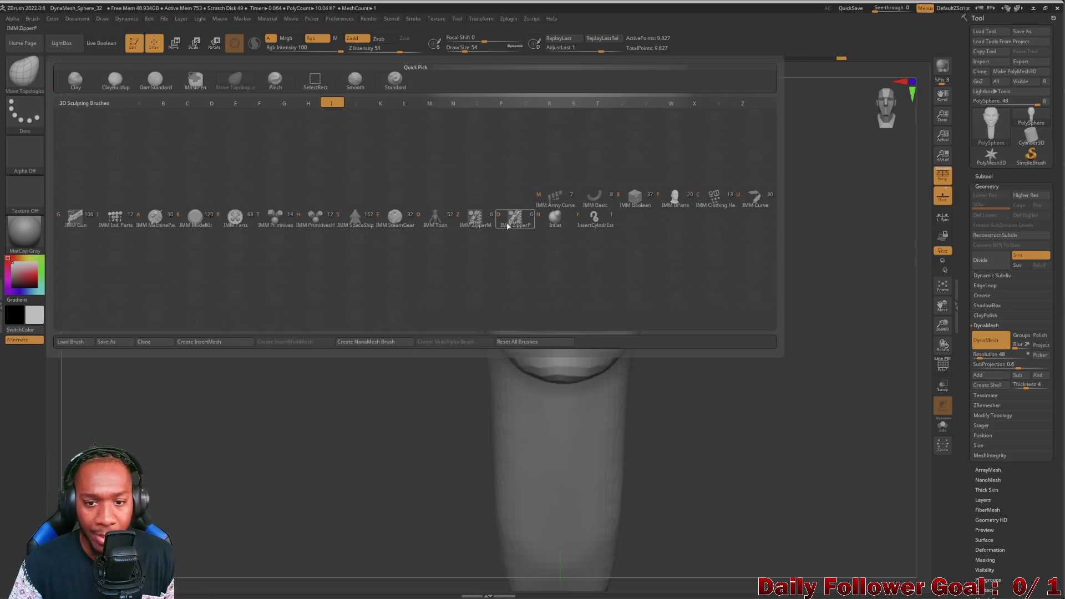
click(557, 217)
scroll(311, 349, up, 5)
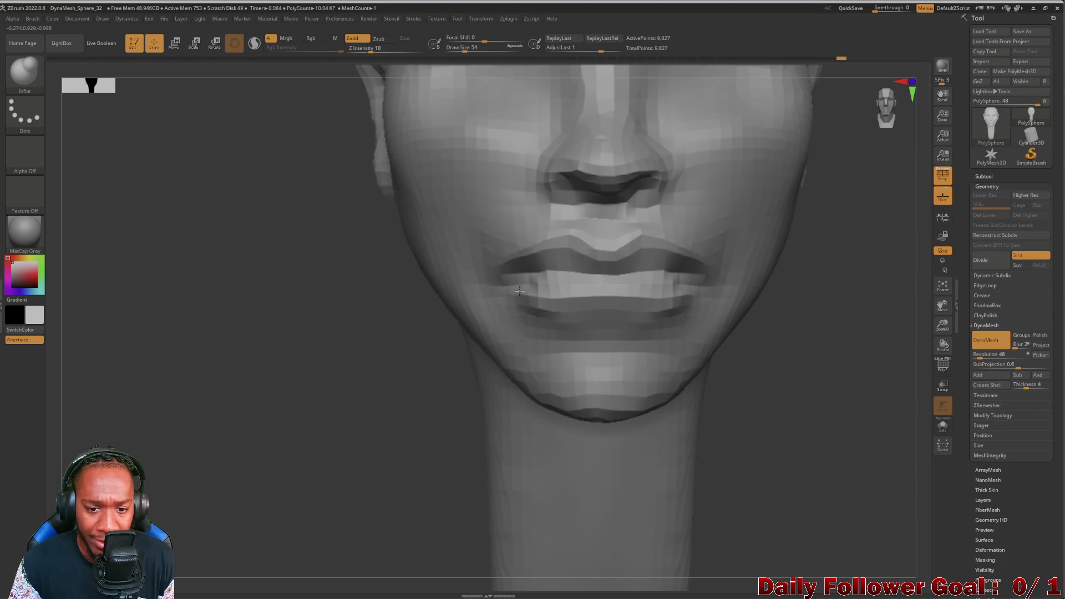
Step: Frame the head and zoom in close on the mouth and chin
mouse_move(269, 365)
mouse_down()
mouse_move(400, 363)
mouse_move(260, 366)
mouse_up()
mouse_move(344, 338)
mouse_down()
mouse_move(249, 349)
mouse_move(219, 376)
mouse_up()
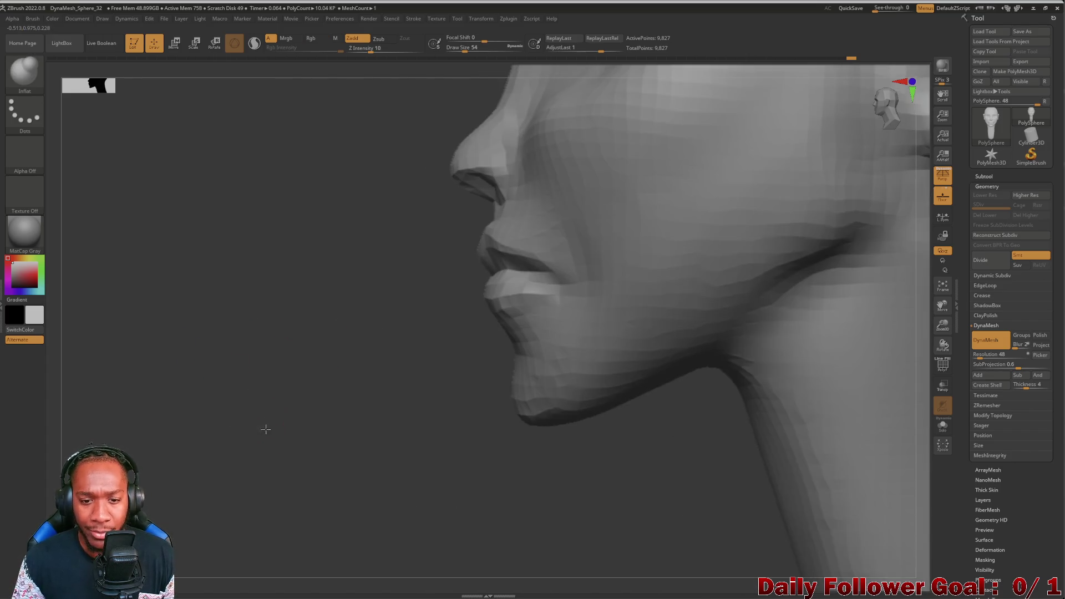
key(f)
mouse_move(269, 340)
mouse_down()
mouse_move(321, 352)
mouse_move(258, 356)
mouse_move(257, 369)
mouse_move(285, 368)
mouse_move(269, 373)
mouse_move(241, 360)
mouse_move(269, 380)
mouse_up()
mouse_move(311, 351)
mouse_down()
mouse_move(314, 502)
mouse_move(293, 417)
mouse_move(266, 434)
mouse_up()
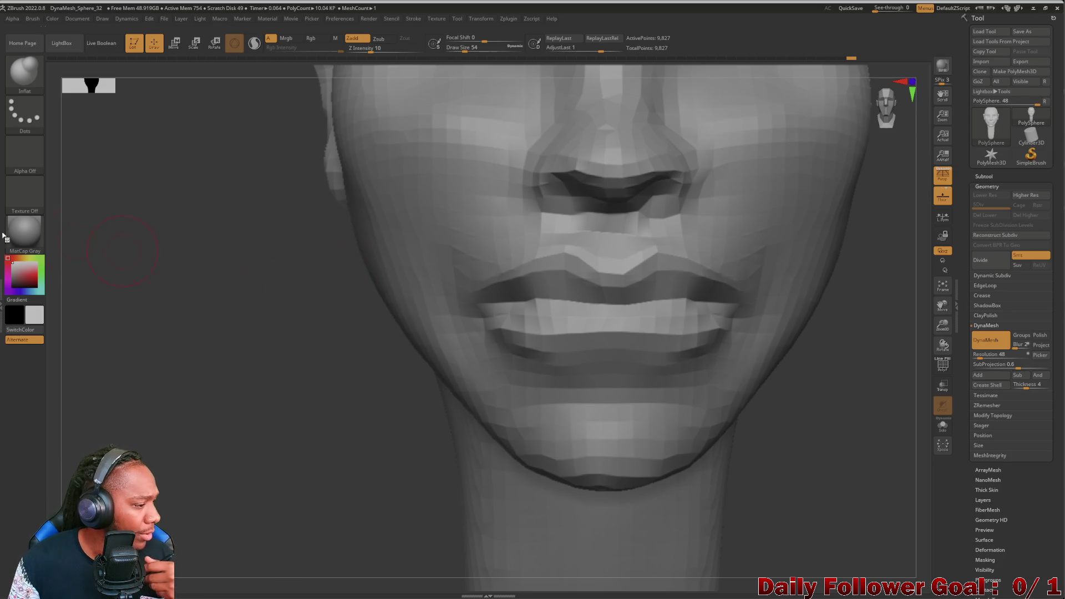
mouse_move(24, 231)
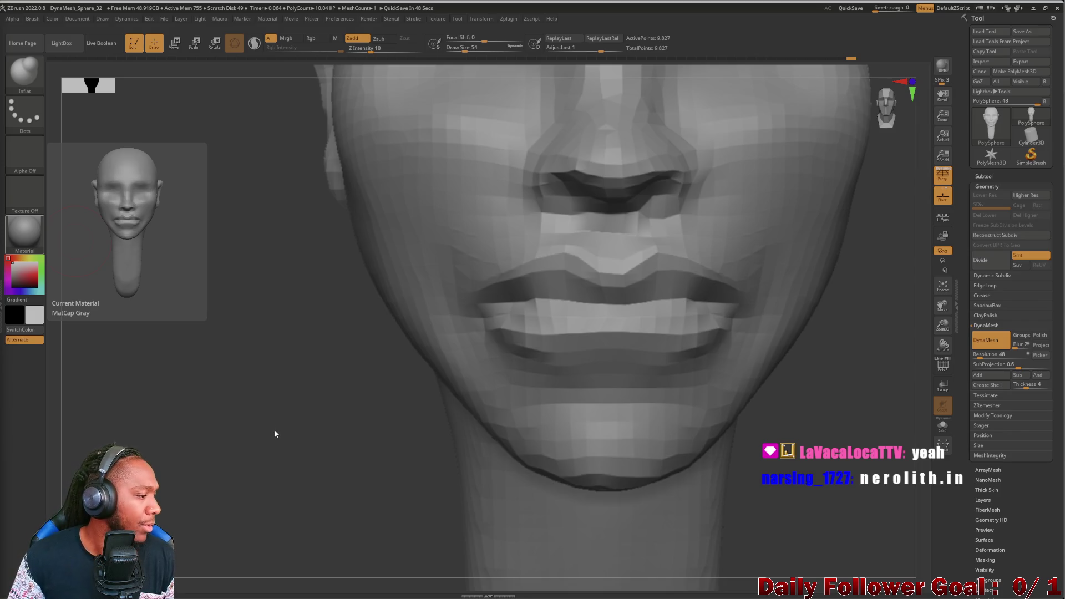
drag(222, 410, 206, 440)
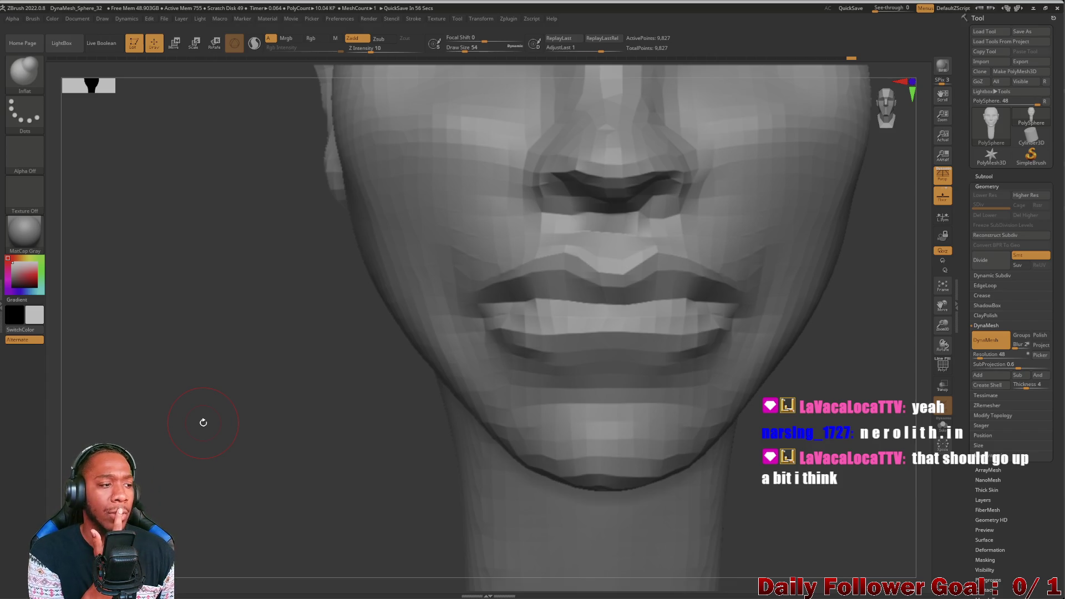
key(bracketright)
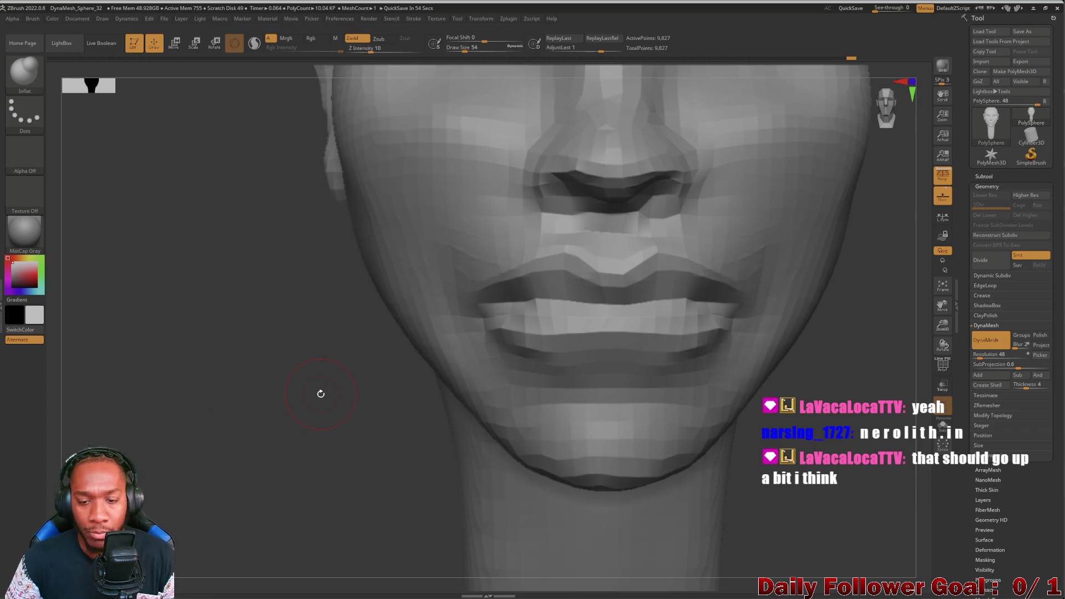
key(bracketright)
key(bracketright)
key(bracketright)
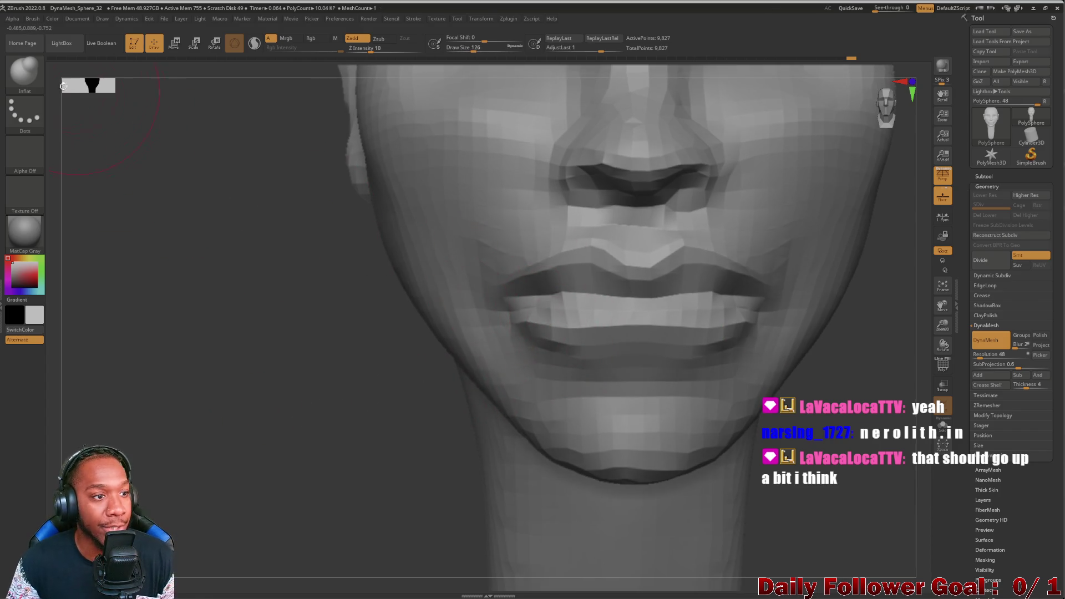
Step: Select Move Topological and pull the centre of the upper lip, checking it in three-quarter view
click(24, 71)
click(275, 78)
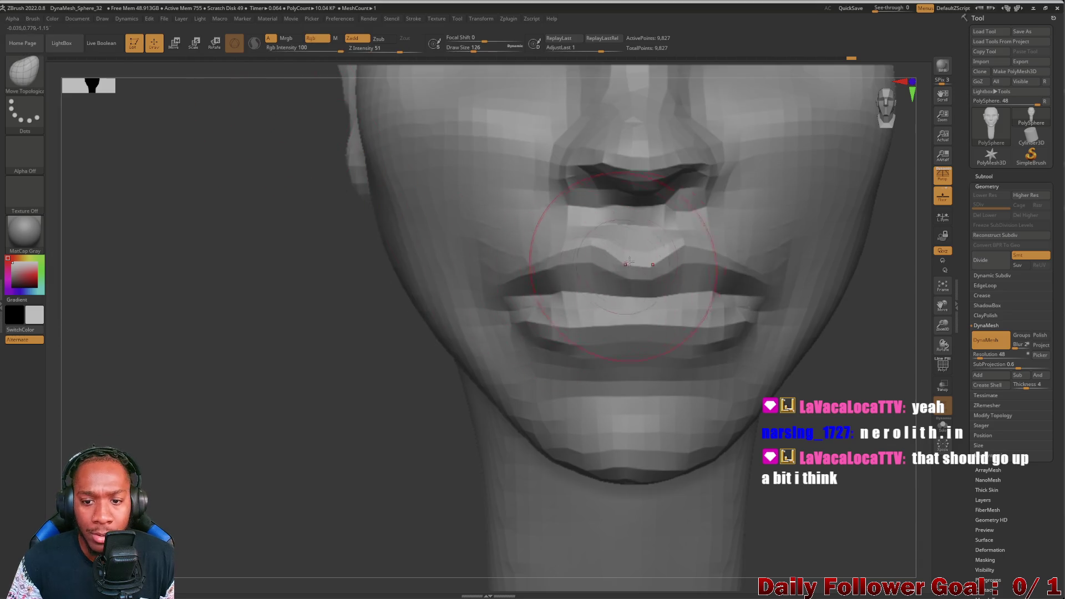
drag(632, 256, 633, 262)
mouse_move(395, 339)
mouse_down()
mouse_move(282, 351)
mouse_move(247, 413)
mouse_move(258, 304)
mouse_move(235, 373)
mouse_move(344, 423)
mouse_up()
mouse_move(250, 434)
shift+mouse_down()
mouse_move(299, 447)
mouse_move(300, 425)
mouse_move(364, 414)
mouse_move(347, 399)
mouse_move(319, 504)
mouse_move(337, 406)
mouse_move(368, 381)
shift+mouse_up()
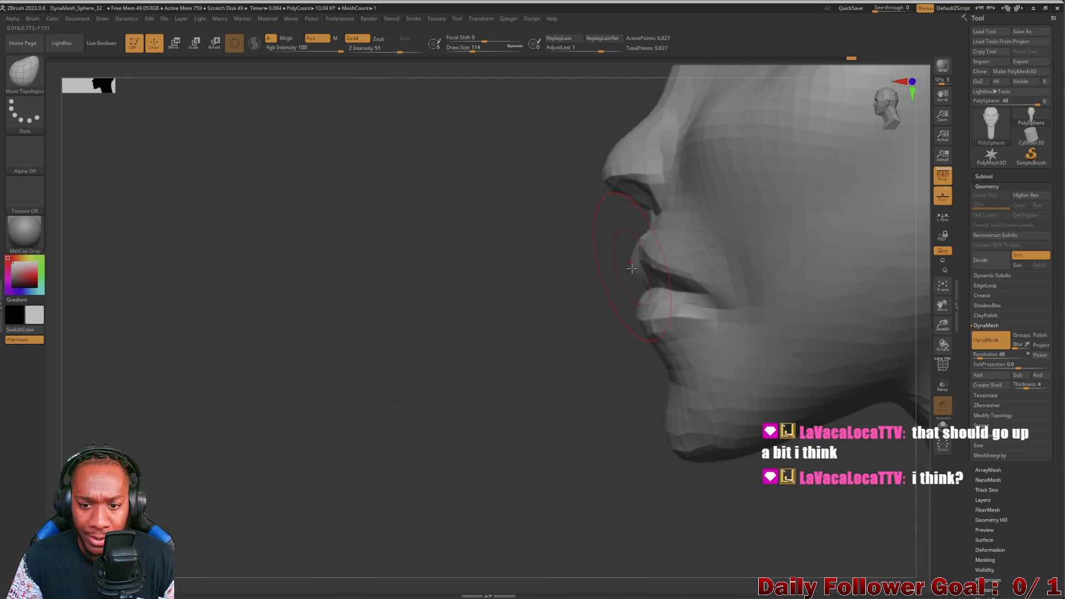
shift+drag(471, 301, 641, 265)
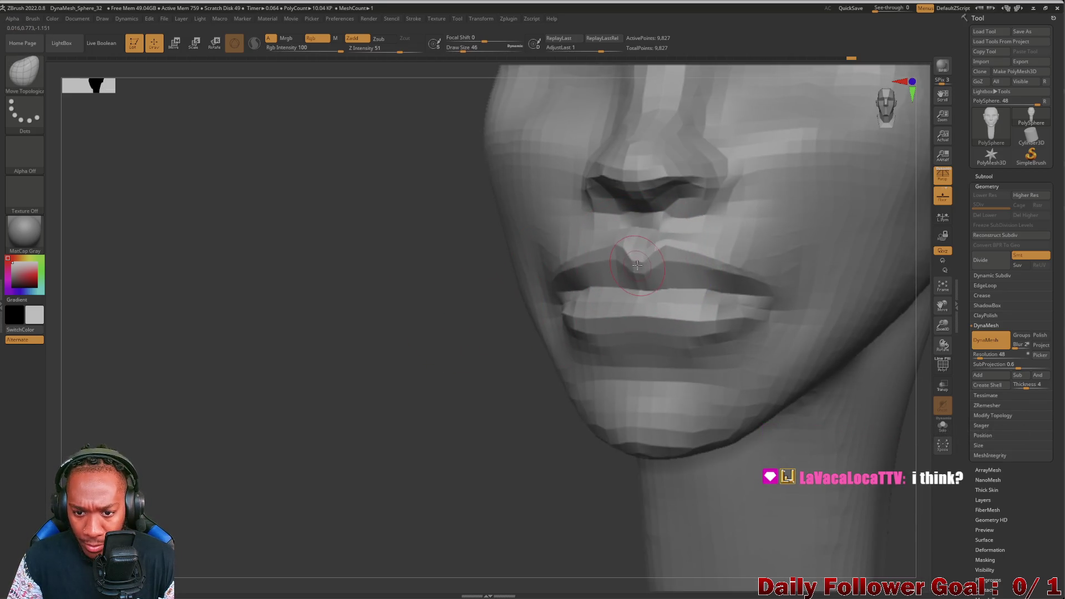
Step: Shift-smooth the mouth, enlarge the brush to 70, and check the side profile
key(shift)
mouse_move(666, 333)
mouse_down()
mouse_move(729, 409)
mouse_move(664, 427)
mouse_move(221, 416)
mouse_move(226, 395)
mouse_up()
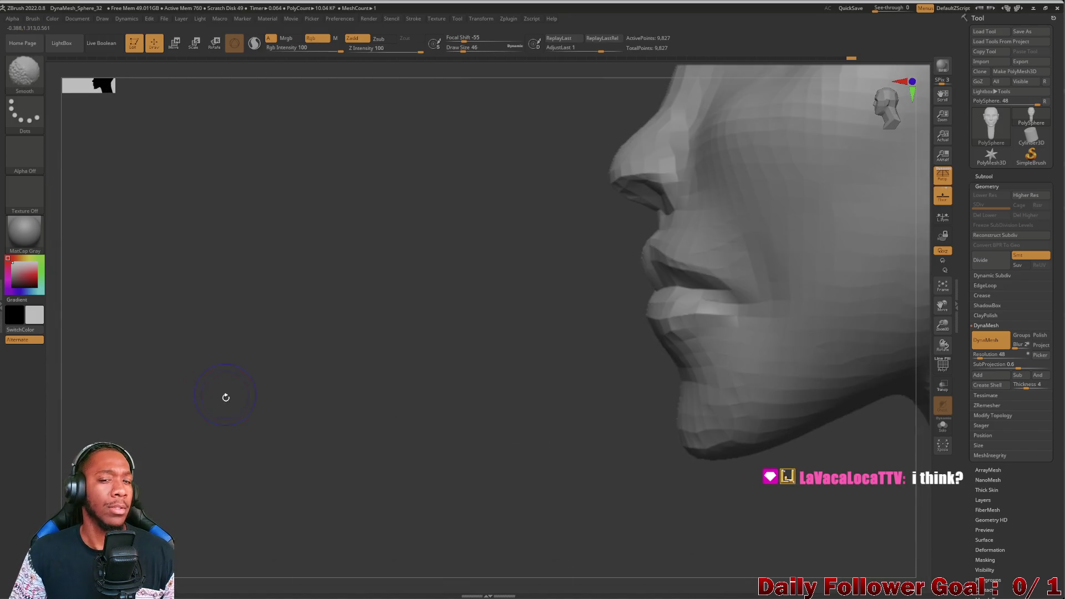
drag(300, 430, 328, 364)
key(bracketright)
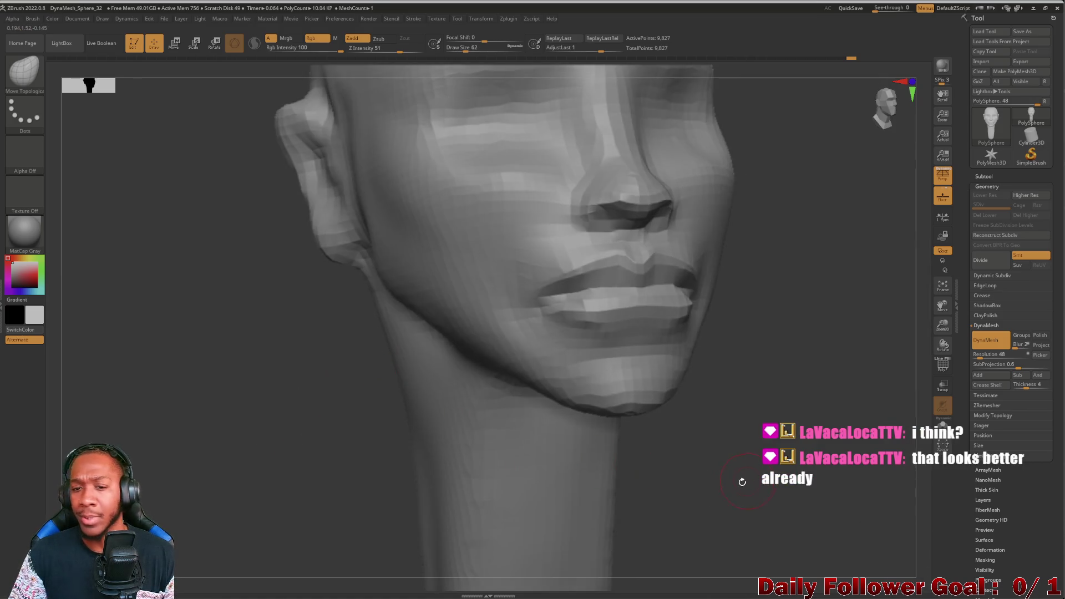
mouse_move(293, 401)
shift+mouse_down()
mouse_move(254, 409)
mouse_move(249, 416)
mouse_move(277, 415)
mouse_move(241, 421)
mouse_move(248, 430)
mouse_move(226, 404)
mouse_move(285, 451)
mouse_move(320, 366)
mouse_move(309, 392)
mouse_move(357, 404)
mouse_move(347, 395)
mouse_move(324, 418)
shift+mouse_up()
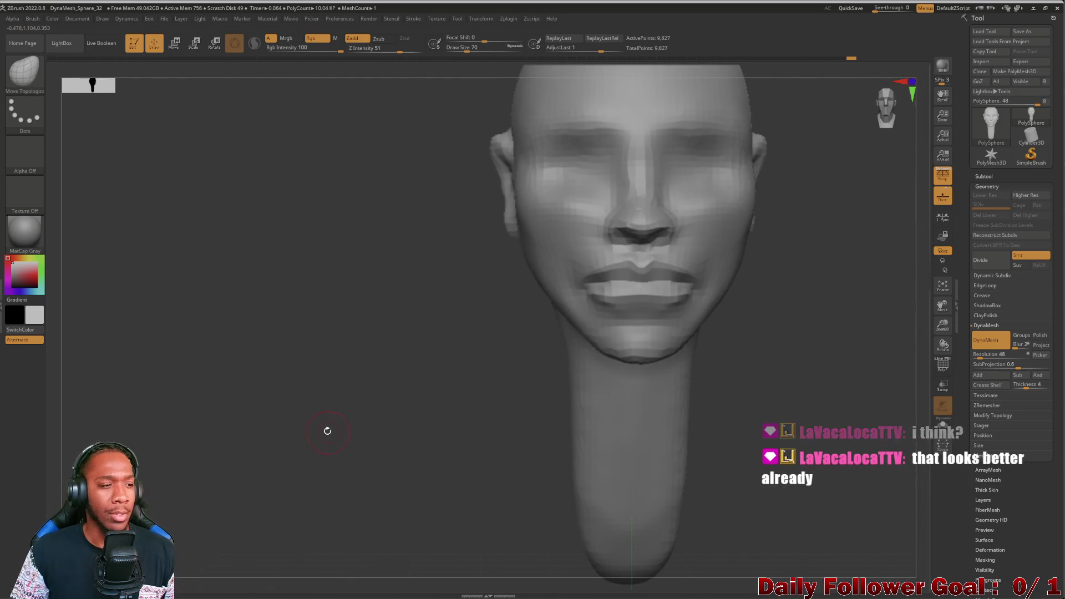
Step: Select the ClipRect brush and trial-slice the mesh with a rectangular clip
mouse_move(297, 361)
shift+mouse_down()
mouse_move(324, 409)
mouse_move(310, 396)
mouse_move(305, 466)
shift+mouse_up()
mouse_move(296, 394)
alt+mouse_down()
mouse_move(297, 427)
mouse_move(326, 382)
mouse_move(241, 381)
alt+mouse_up()
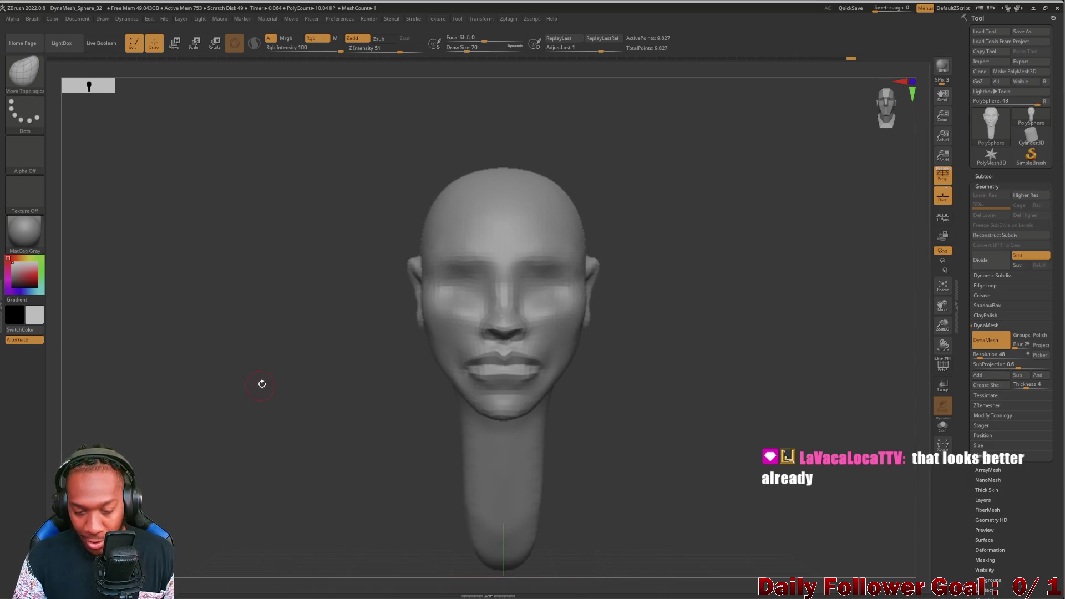
key(ctrl+shift)
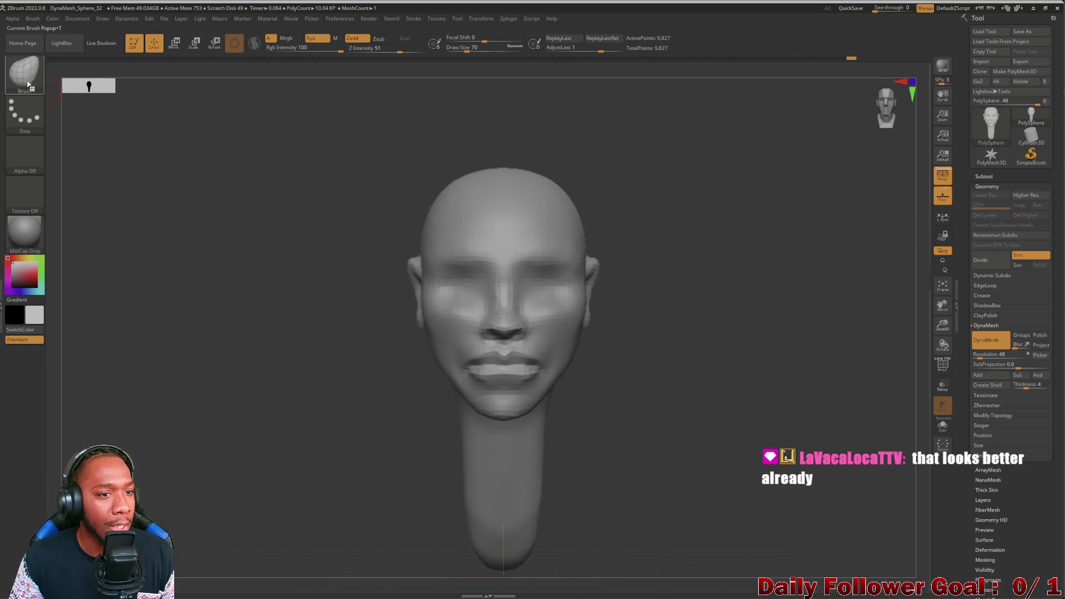
click(27, 85)
click(715, 117)
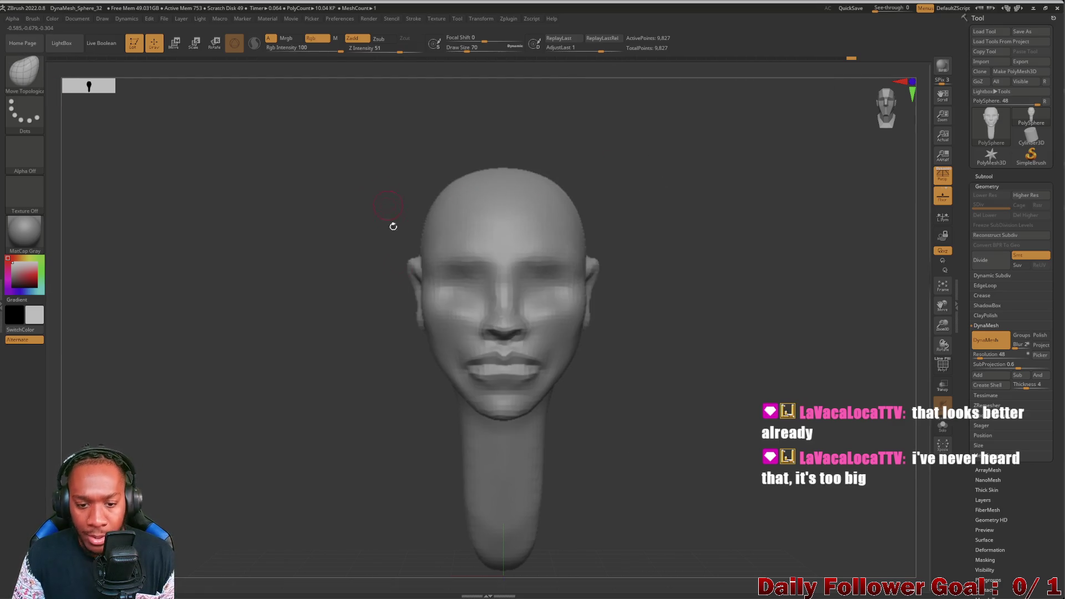
mouse_move(657, 516)
ctrl+shift+mouse_down()
mouse_move(344, 292)
mouse_move(301, 282)
ctrl+shift+mouse_up()
Step: Inspect the chin and neck end, then clip across the head, slicing the top away
mouse_move(281, 404)
ctrl+mouse_down()
mouse_move(311, 449)
mouse_move(283, 465)
mouse_move(310, 469)
mouse_move(240, 459)
ctrl+mouse_up()
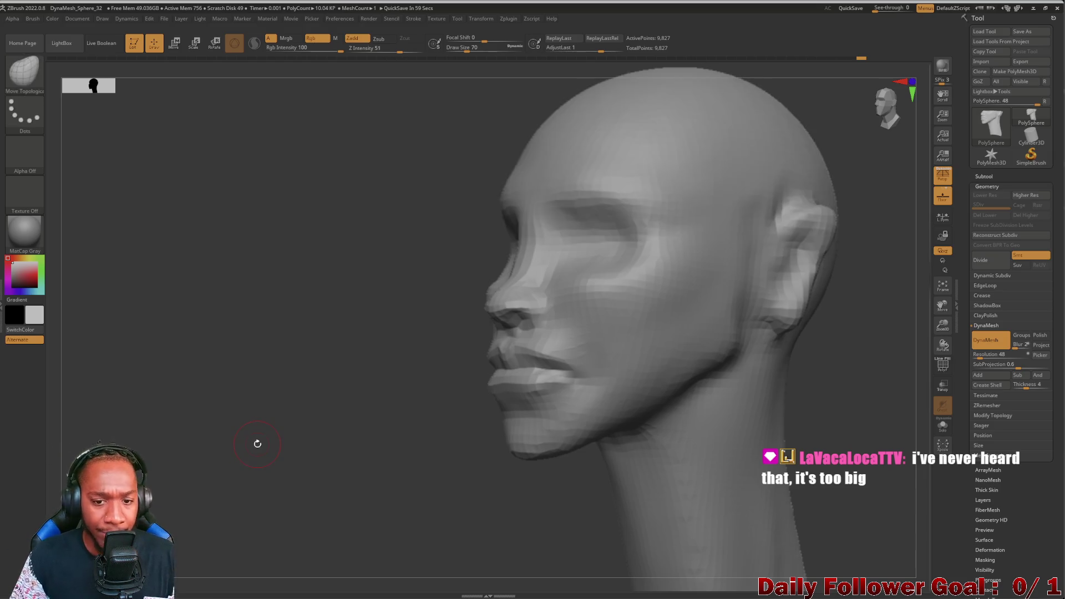
drag(145, 366, 174, 425)
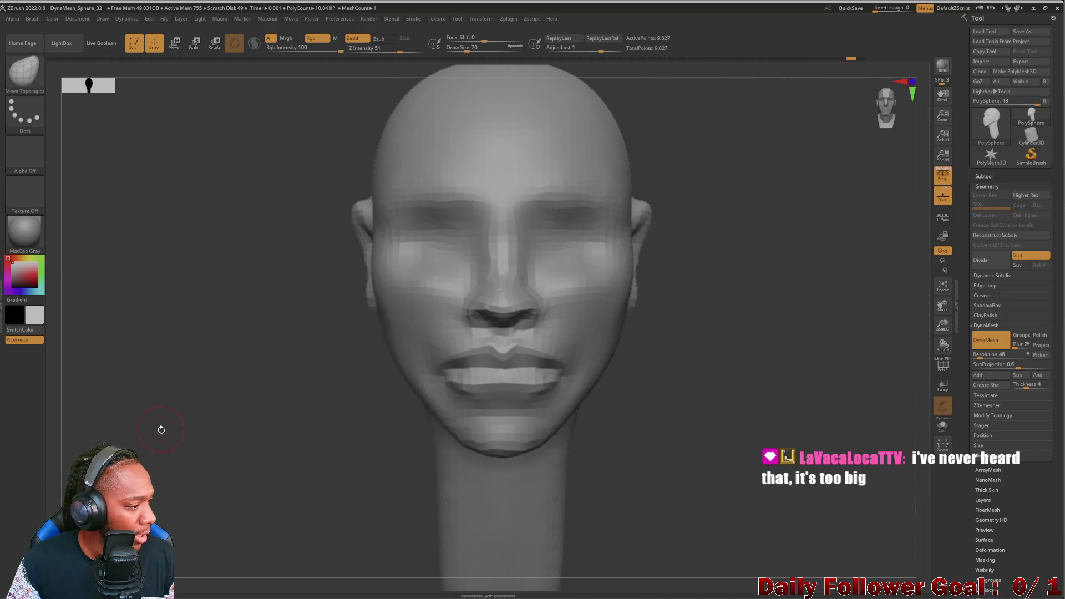
mouse_move(152, 444)
mouse_down()
mouse_move(147, 428)
mouse_move(199, 345)
mouse_up()
mouse_move(226, 431)
mouse_down()
mouse_move(281, 397)
mouse_move(209, 419)
mouse_move(292, 409)
mouse_move(261, 417)
mouse_move(316, 373)
mouse_move(323, 408)
mouse_up()
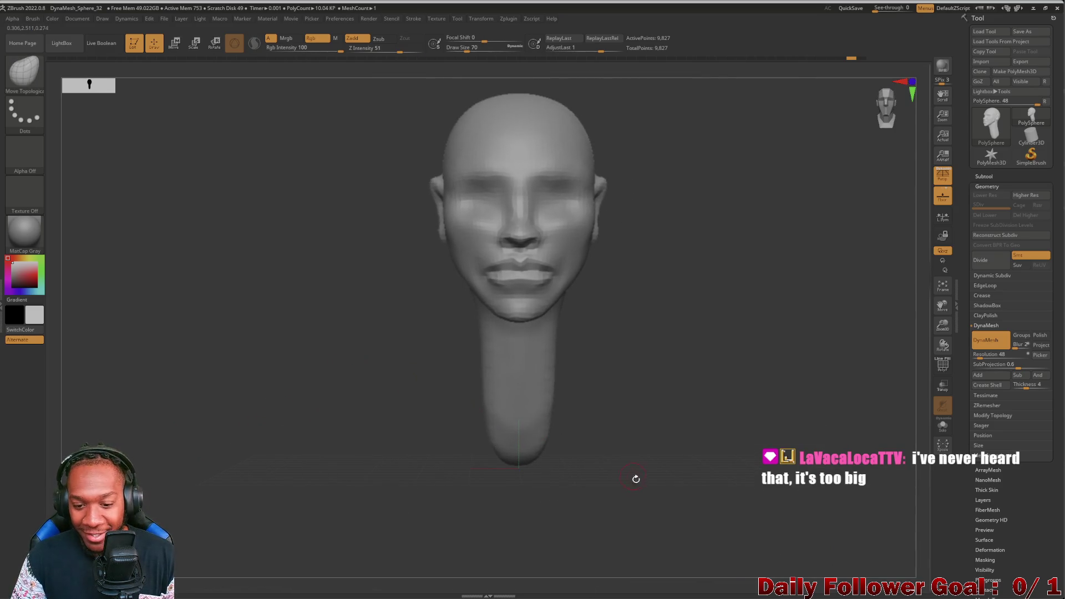
mouse_move(645, 493)
ctrl+shift+mouse_down()
mouse_move(594, 349)
mouse_move(378, 286)
mouse_move(350, 230)
mouse_move(328, 225)
ctrl+shift+mouse_up()
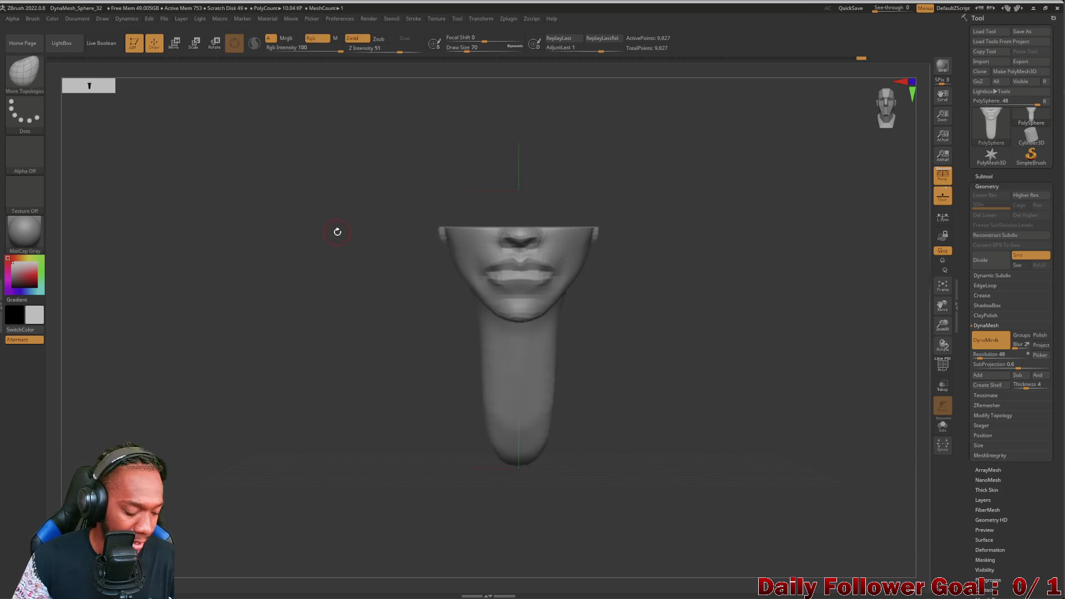
Step: Undo the clip, trial a cut through the lower face and neck, and review the long neck
key(ctrl+z)
mouse_move(386, 91)
ctrl+shift+mouse_down()
mouse_move(528, 119)
mouse_move(673, 247)
ctrl+shift+mouse_up()
mouse_move(298, 431)
mouse_down()
mouse_move(258, 427)
mouse_move(273, 433)
mouse_move(300, 405)
mouse_move(381, 366)
mouse_move(373, 297)
mouse_move(367, 382)
mouse_move(375, 308)
mouse_move(345, 285)
mouse_move(331, 432)
mouse_move(299, 406)
mouse_move(269, 418)
mouse_move(225, 399)
mouse_move(284, 400)
mouse_move(255, 397)
mouse_move(280, 414)
mouse_move(269, 426)
mouse_move(337, 435)
mouse_move(282, 436)
mouse_move(334, 431)
mouse_move(262, 399)
mouse_move(209, 523)
mouse_up()
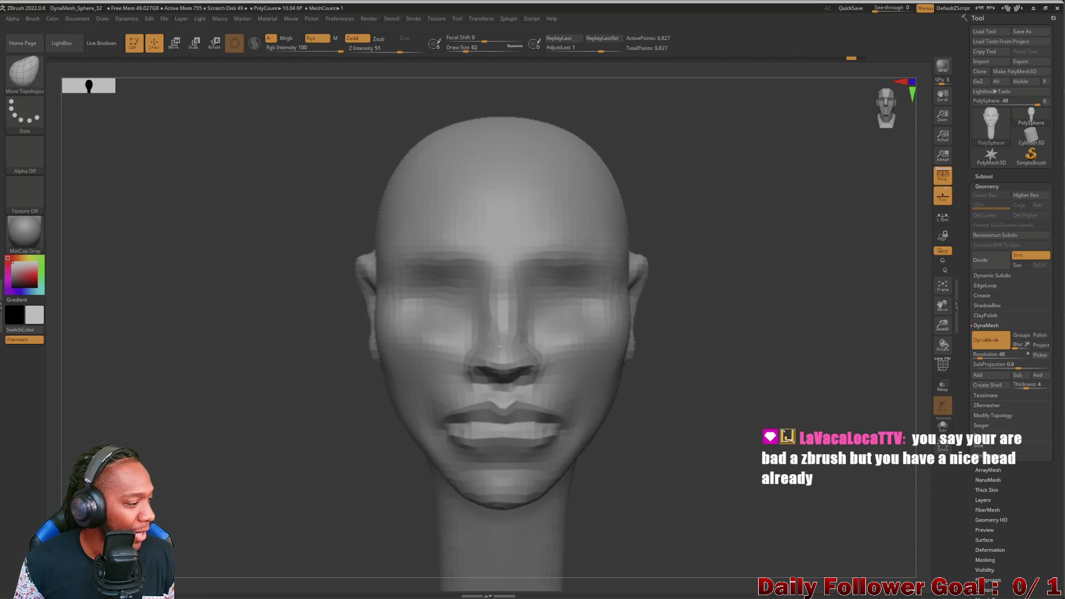
mouse_move(185, 464)
mouse_down()
mouse_move(176, 444)
mouse_move(211, 443)
mouse_move(150, 444)
mouse_move(199, 444)
mouse_move(185, 447)
mouse_move(178, 475)
mouse_move(151, 477)
mouse_move(188, 490)
mouse_up()
mouse_move(337, 405)
mouse_down()
mouse_move(245, 433)
mouse_move(266, 442)
mouse_move(285, 487)
mouse_move(308, 491)
mouse_move(255, 473)
mouse_move(280, 492)
mouse_move(267, 483)
mouse_up()
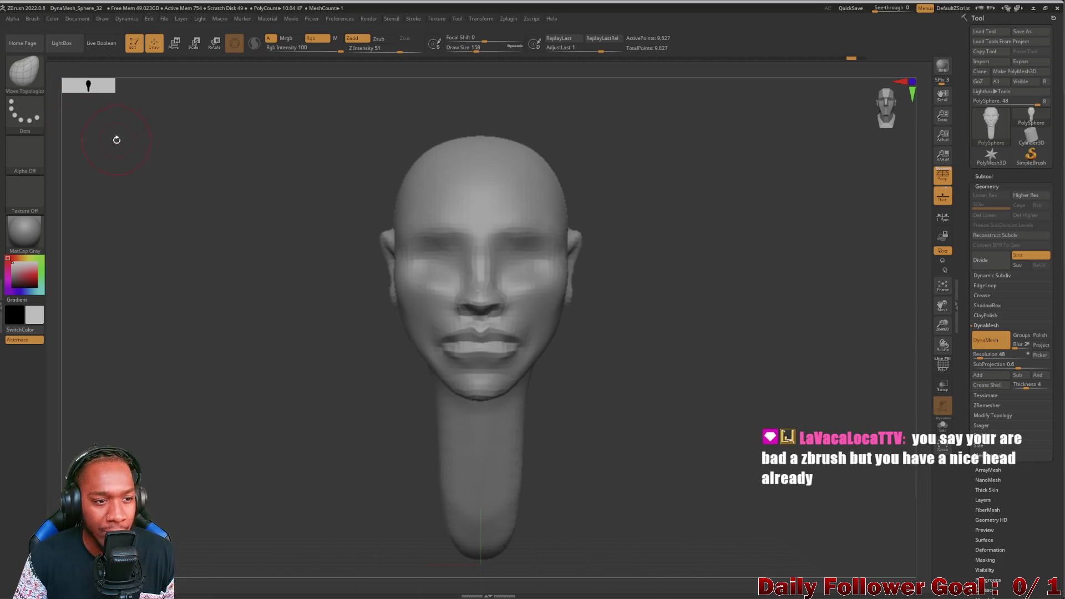
key(bracketright)
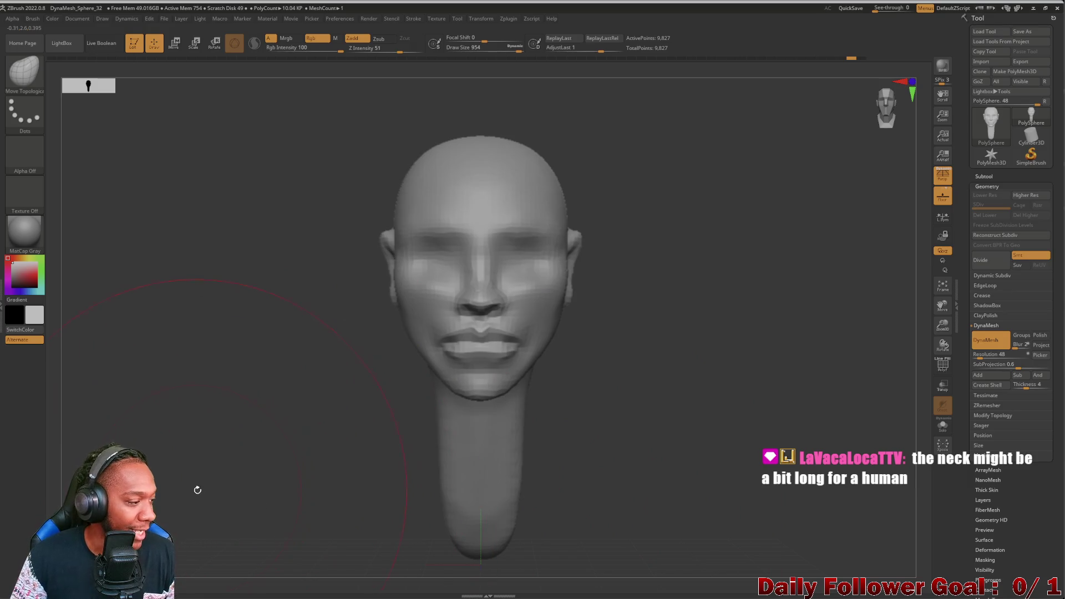
mouse_move(217, 425)
mouse_down()
mouse_move(225, 409)
mouse_move(387, 380)
mouse_move(171, 433)
mouse_move(257, 418)
mouse_move(133, 416)
mouse_move(149, 424)
mouse_up()
mouse_move(305, 401)
mouse_down()
mouse_move(256, 394)
mouse_move(368, 392)
mouse_move(285, 423)
mouse_move(340, 411)
mouse_up()
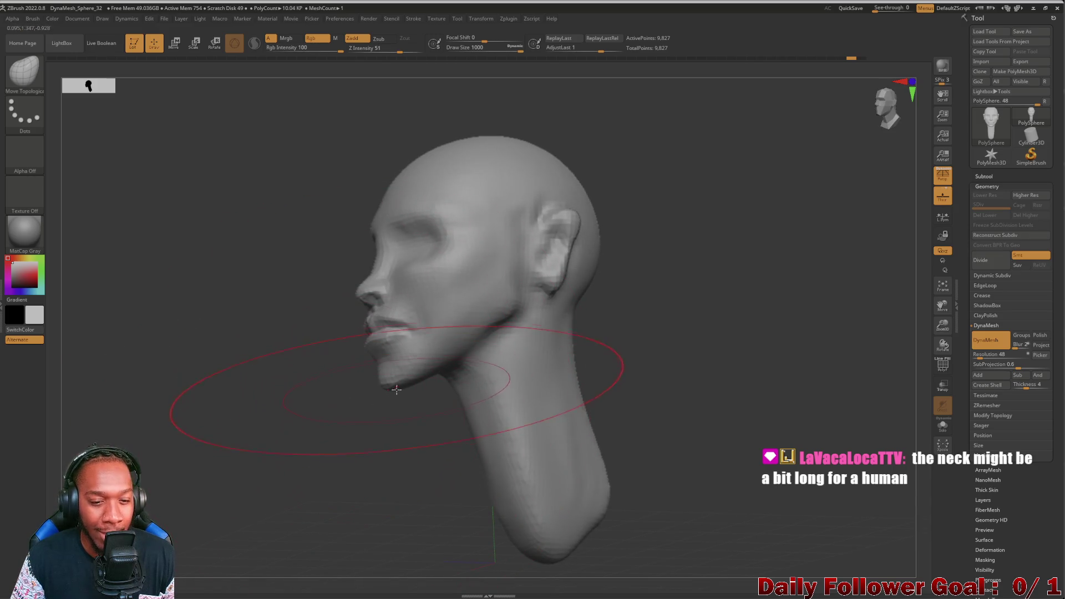
mouse_move(221, 397)
mouse_down()
mouse_move(159, 392)
mouse_move(226, 231)
mouse_move(135, 319)
mouse_move(189, 263)
mouse_up()
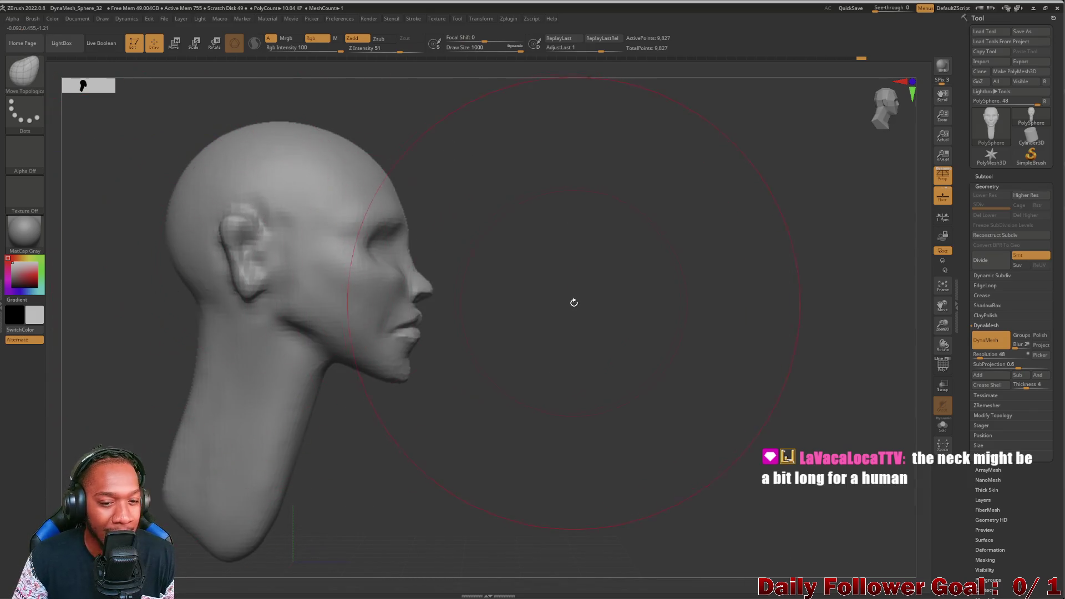
mouse_move(570, 366)
mouse_down()
mouse_move(238, 418)
mouse_move(203, 405)
mouse_move(390, 465)
mouse_move(449, 317)
mouse_up()
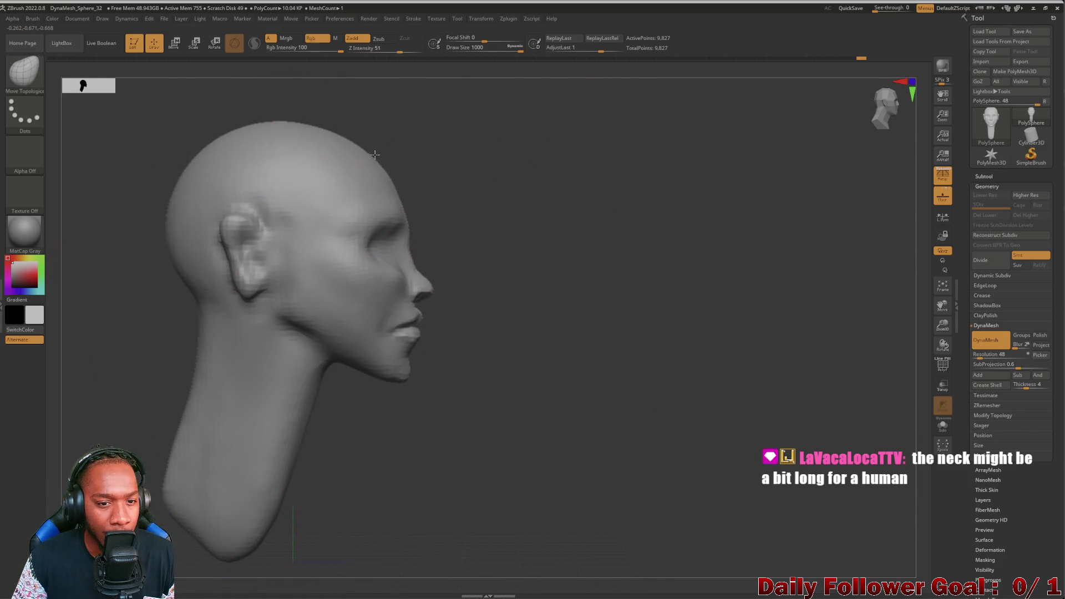
mouse_move(426, 194)
mouse_down()
mouse_move(484, 275)
mouse_move(193, 368)
mouse_move(166, 405)
mouse_move(152, 406)
mouse_move(413, 494)
mouse_move(425, 485)
mouse_move(440, 399)
mouse_move(409, 463)
mouse_move(431, 451)
mouse_move(307, 399)
mouse_up()
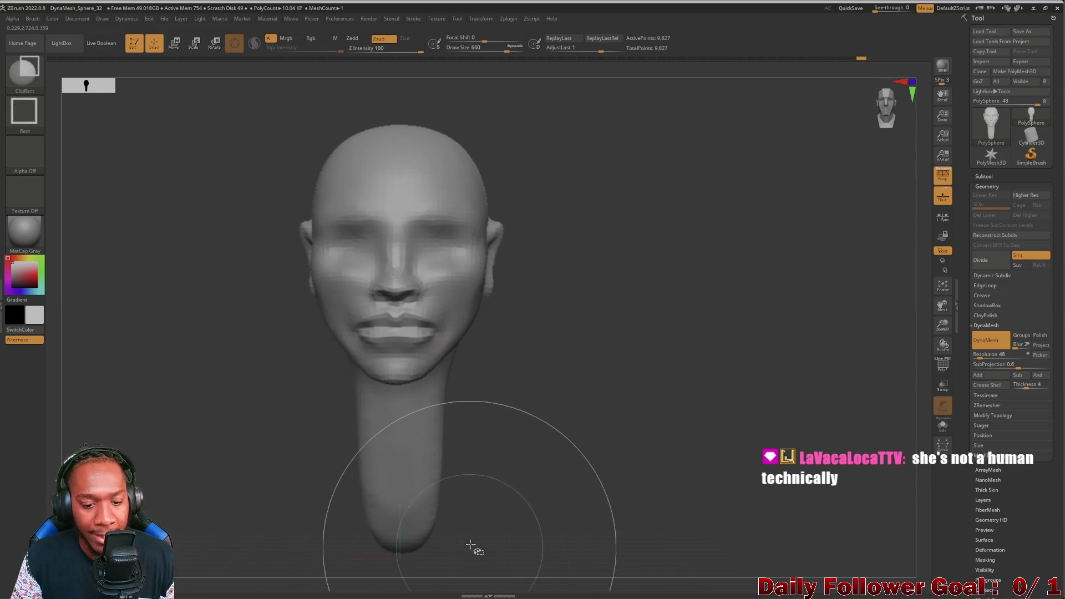
Step: Clip the neck off flat just below the jaw with ClipRect, checking it from the side
mouse_move(169, 132)
ctrl+shift+mouse_down()
mouse_move(468, 254)
mouse_move(507, 333)
ctrl+shift+mouse_up()
key(ctrl+z)
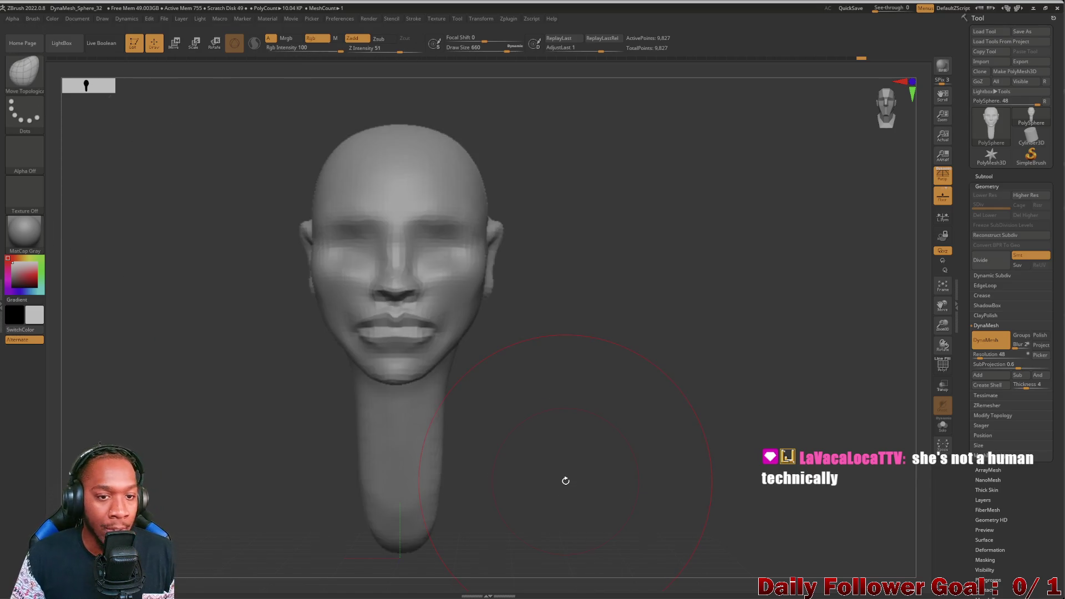
mouse_move(235, 103)
ctrl+shift+mouse_down()
mouse_move(601, 444)
mouse_move(604, 462)
ctrl+shift+mouse_up()
drag(209, 450, 277, 441)
mouse_move(147, 375)
shift+mouse_down()
mouse_move(104, 370)
mouse_move(182, 406)
shift+mouse_up()
mouse_move(209, 95)
ctrl+shift+mouse_down()
mouse_move(570, 225)
mouse_move(592, 441)
mouse_move(231, 468)
mouse_move(178, 451)
mouse_move(116, 469)
mouse_move(211, 456)
mouse_move(128, 423)
mouse_move(133, 444)
mouse_move(100, 376)
mouse_move(174, 395)
ctrl+shift+mouse_up()
Step: Reselect Move Topological at draw size 104 and zoom in until the face fills the view
click(33, 69)
key(m)
key(t)
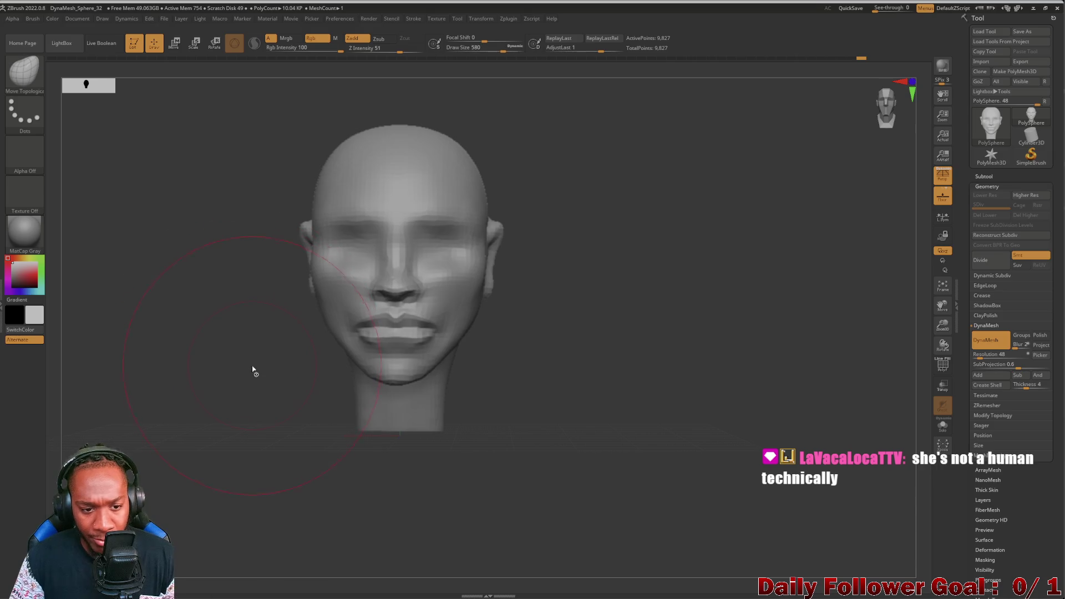
key(bracketleft)
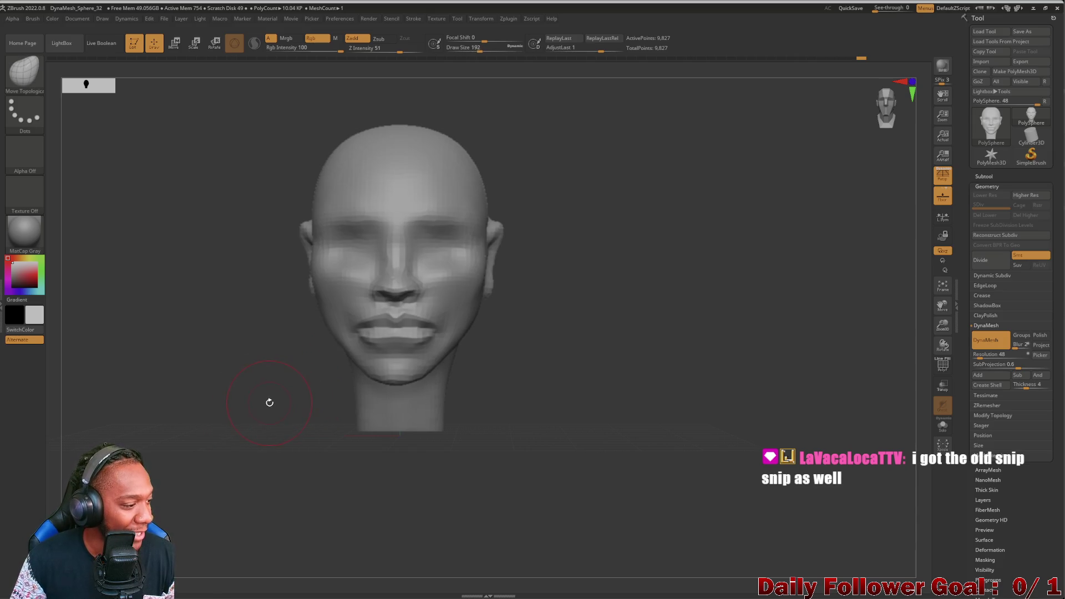
mouse_move(243, 387)
mouse_down()
mouse_move(209, 383)
mouse_move(220, 398)
mouse_move(123, 349)
mouse_move(143, 372)
mouse_move(200, 385)
mouse_move(232, 338)
mouse_move(340, 287)
mouse_move(255, 283)
mouse_move(278, 305)
mouse_move(211, 302)
mouse_up()
mouse_move(329, 448)
mouse_down()
mouse_move(285, 397)
mouse_move(238, 380)
mouse_move(252, 399)
mouse_move(229, 347)
mouse_up()
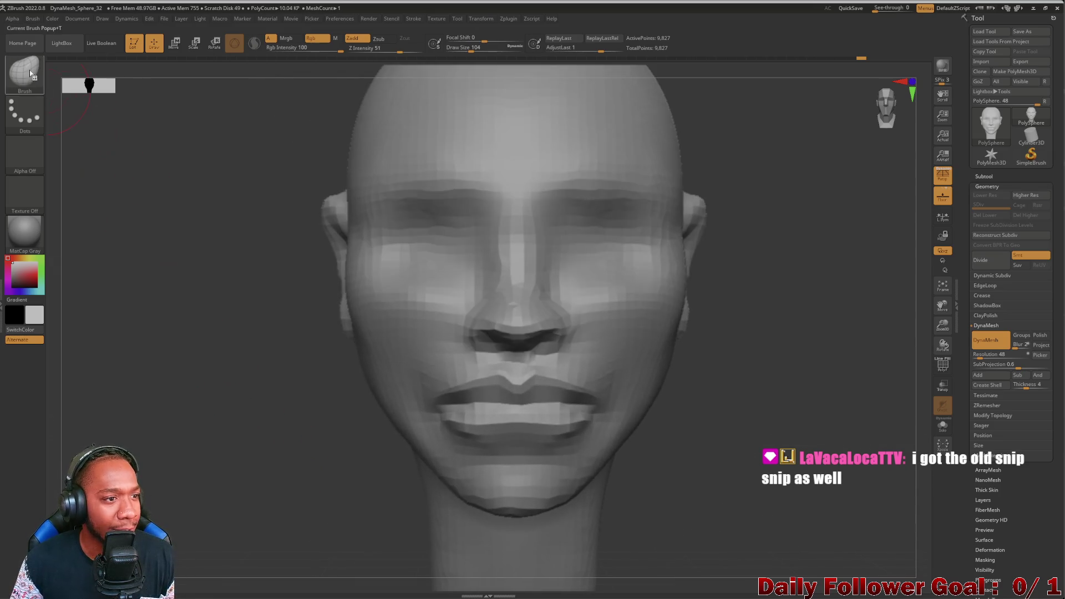
Step: Select ClayBuildup and smooth the faceted cheek area
click(30, 73)
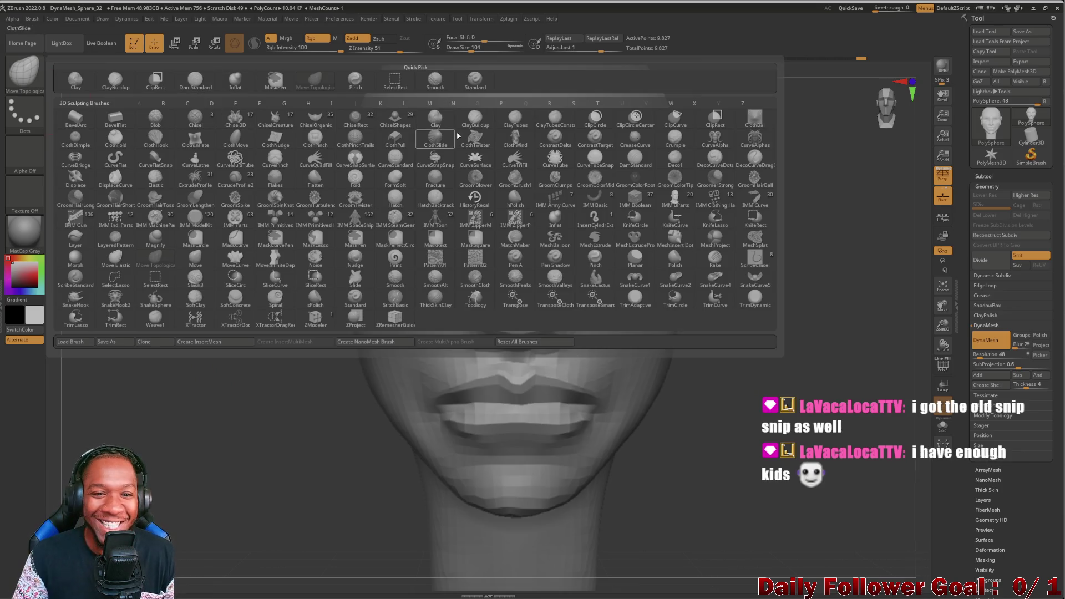
click(467, 119)
mouse_move(204, 363)
mouse_down()
mouse_move(222, 383)
mouse_move(178, 388)
mouse_move(261, 391)
mouse_move(158, 389)
mouse_up()
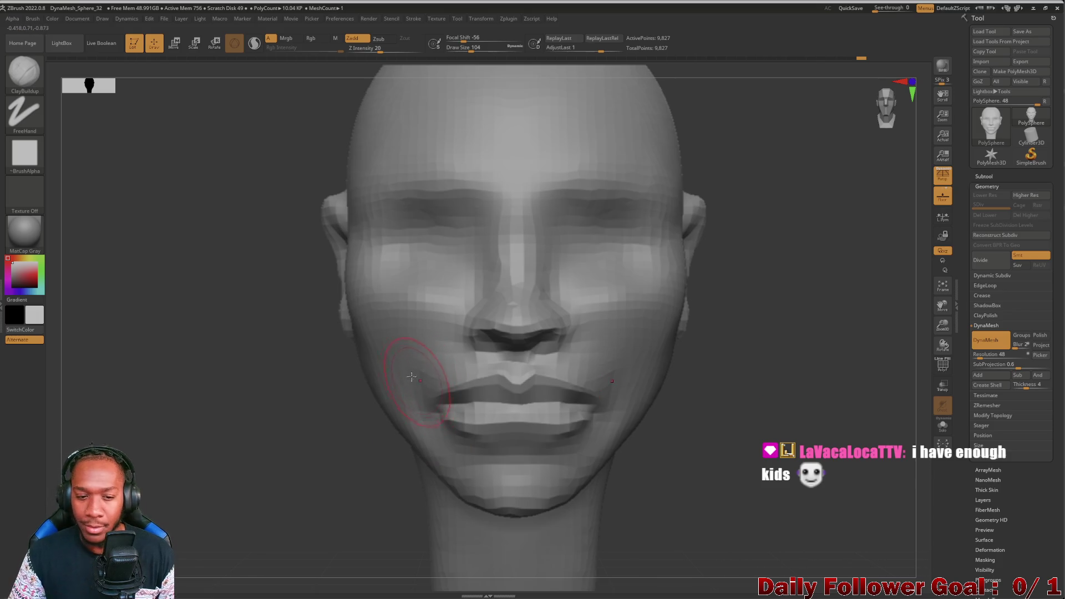
drag(195, 369, 244, 388)
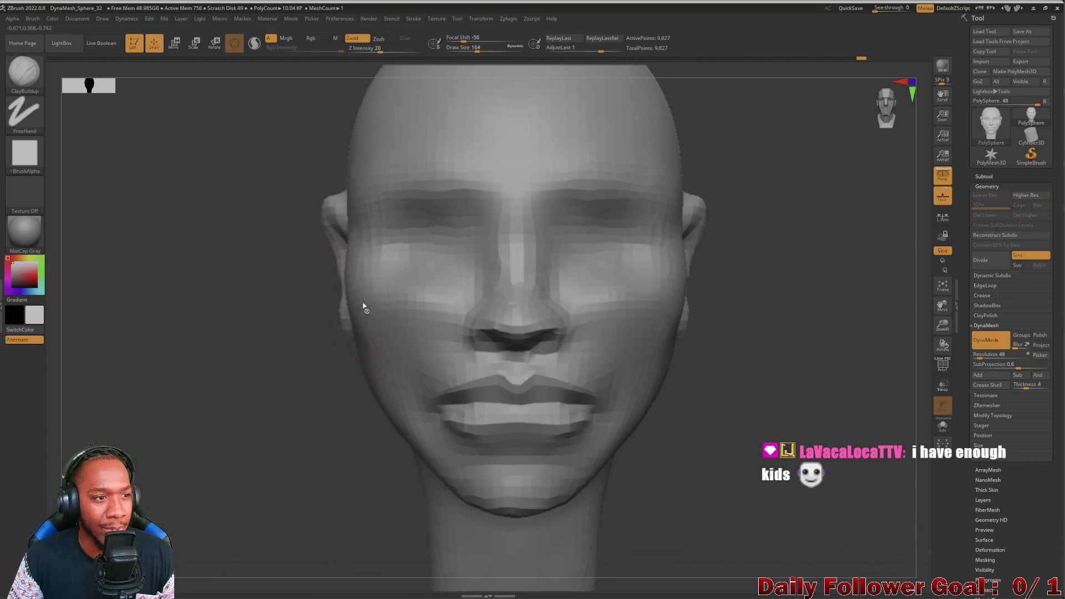
shift+drag(233, 337, 301, 351)
mouse_move(541, 329)
shift+mouse_down()
mouse_move(554, 288)
mouse_move(570, 308)
mouse_move(610, 311)
shift+mouse_up()
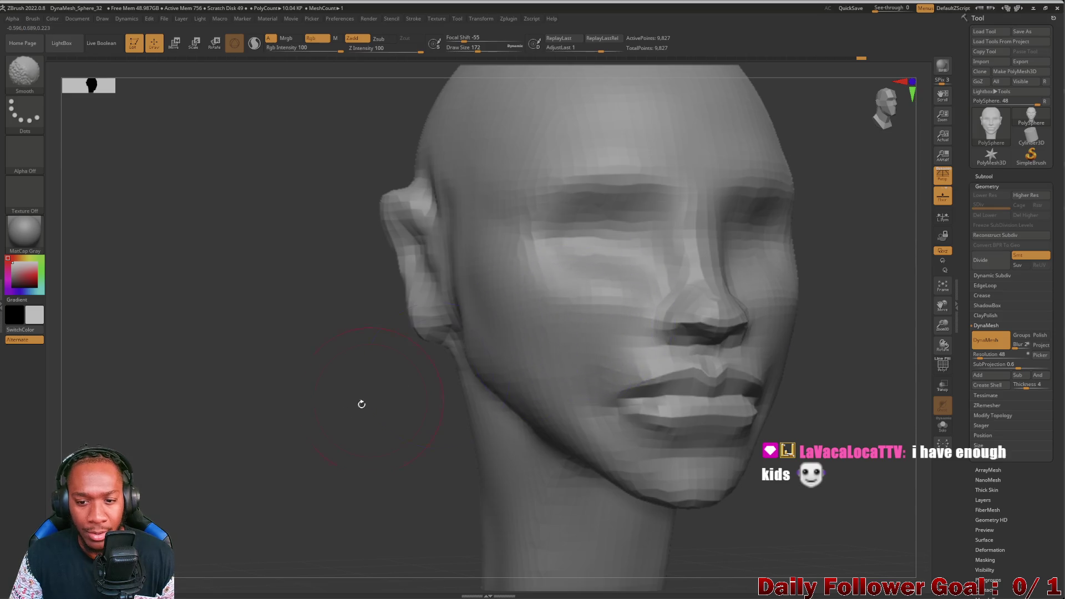
drag(401, 387, 290, 426)
mouse_move(349, 451)
mouse_down()
mouse_move(366, 304)
mouse_move(386, 386)
mouse_move(365, 402)
mouse_move(376, 521)
mouse_move(310, 477)
mouse_up()
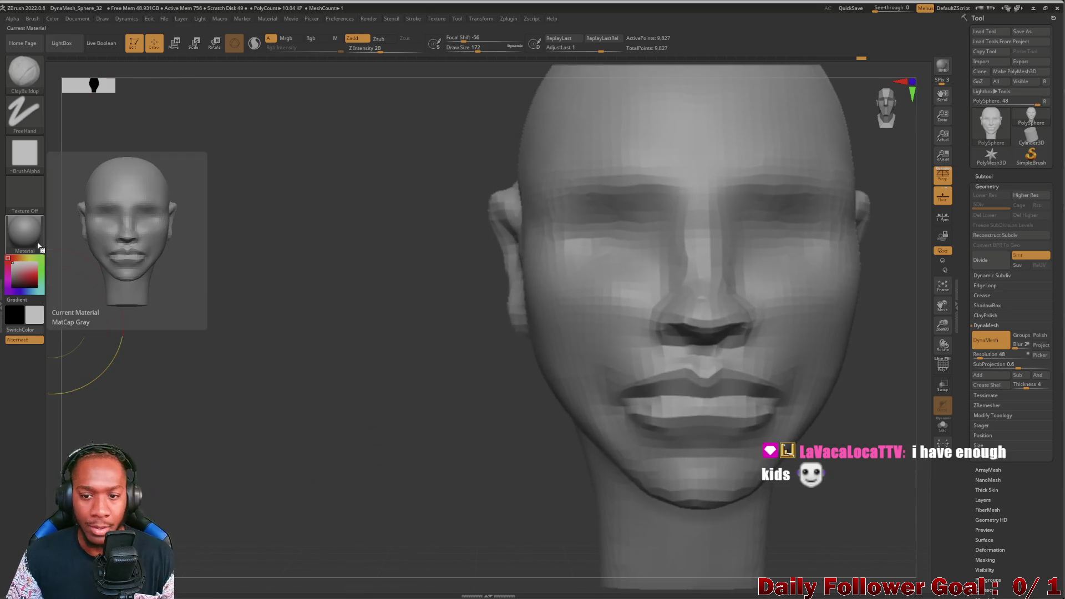
key(ctrl)
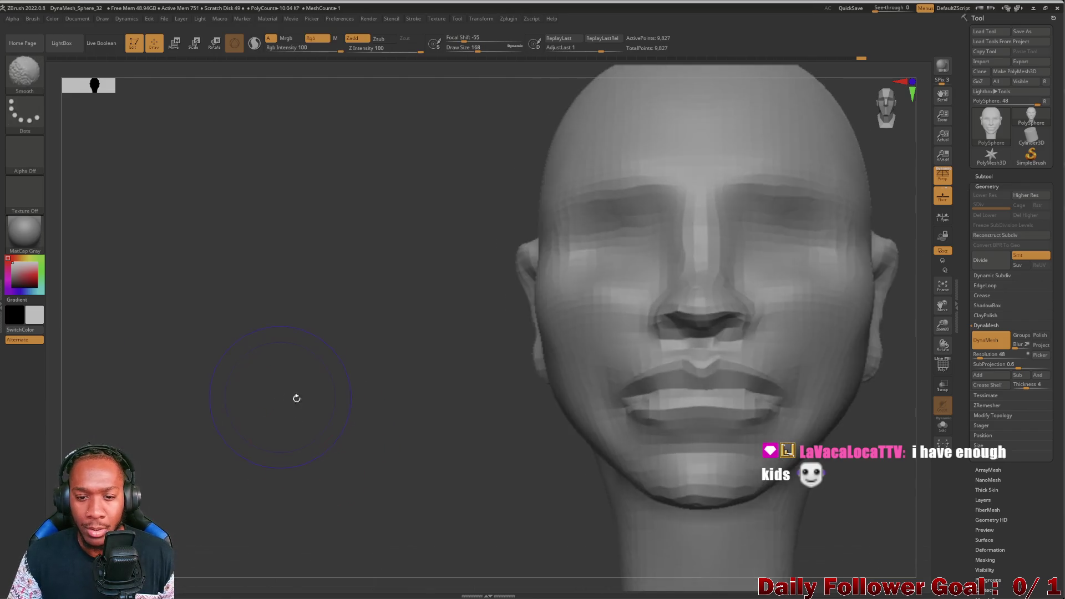
Step: Switch to a resized Move Topological, review the cheek shape from several angles, then pick DamStandard
key(b)
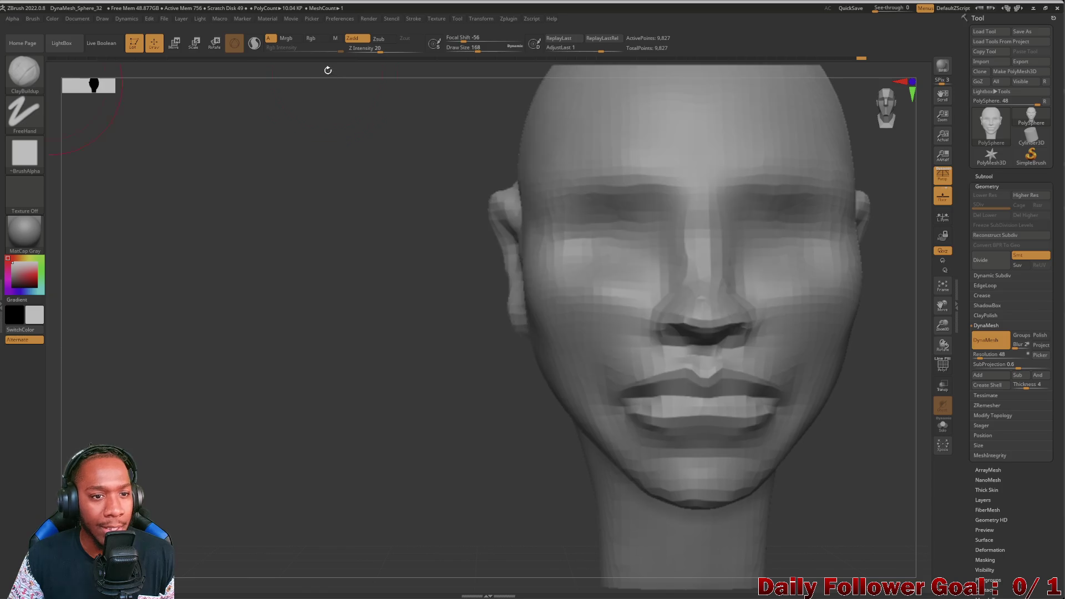
click(25, 72)
click(306, 82)
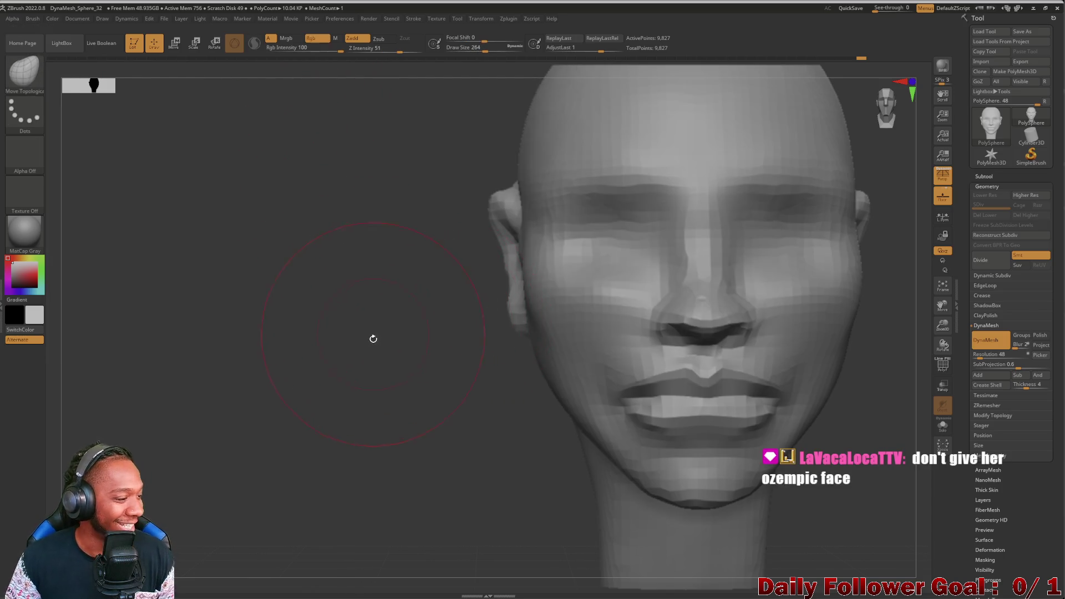
key(bracketleft)
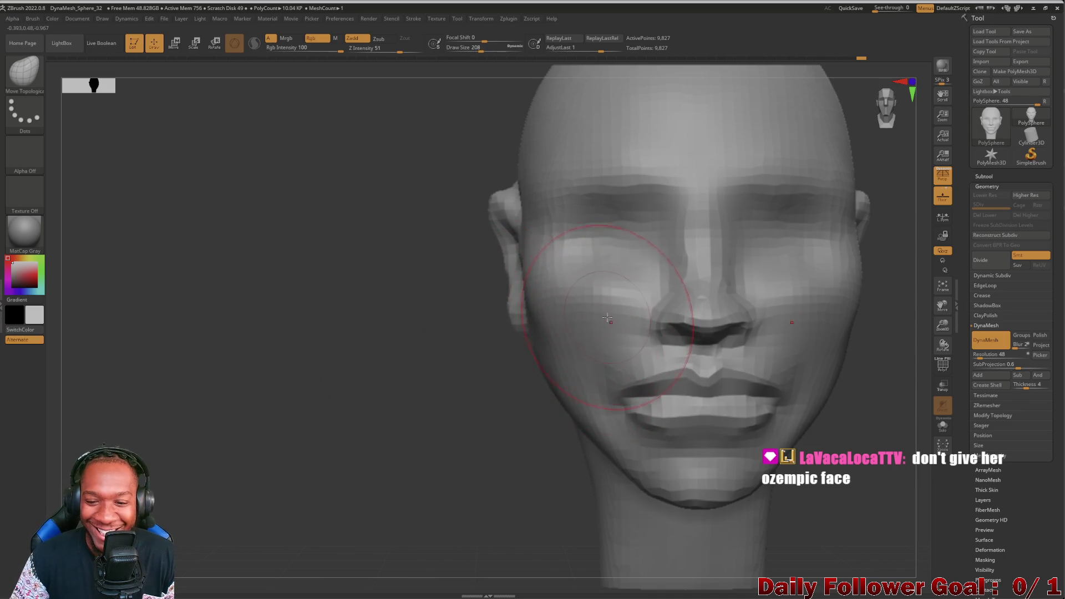
key(bracketright)
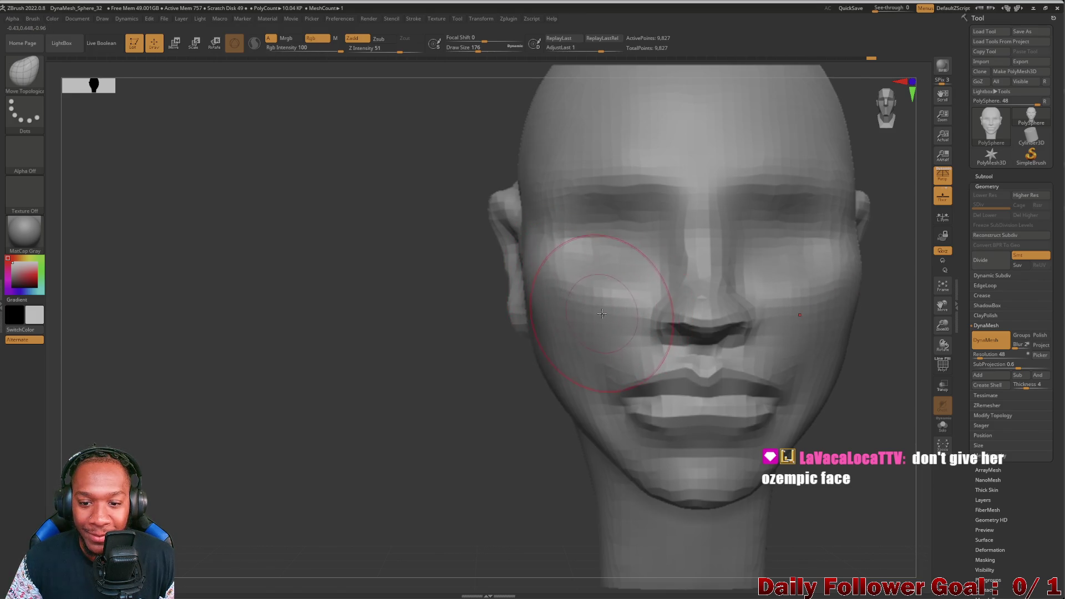
mouse_move(416, 401)
mouse_down()
mouse_move(387, 400)
mouse_move(420, 409)
mouse_move(409, 380)
mouse_move(394, 438)
mouse_up()
drag(398, 336, 538, 273)
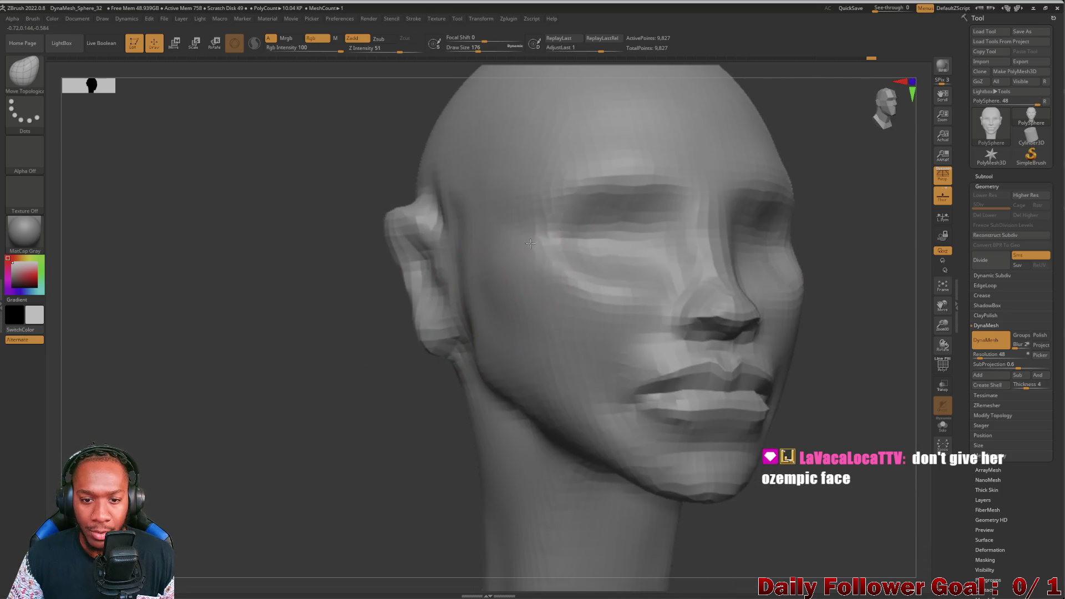
mouse_move(355, 311)
mouse_down()
mouse_move(306, 350)
mouse_move(513, 222)
mouse_up()
shift+drag(380, 350, 323, 392)
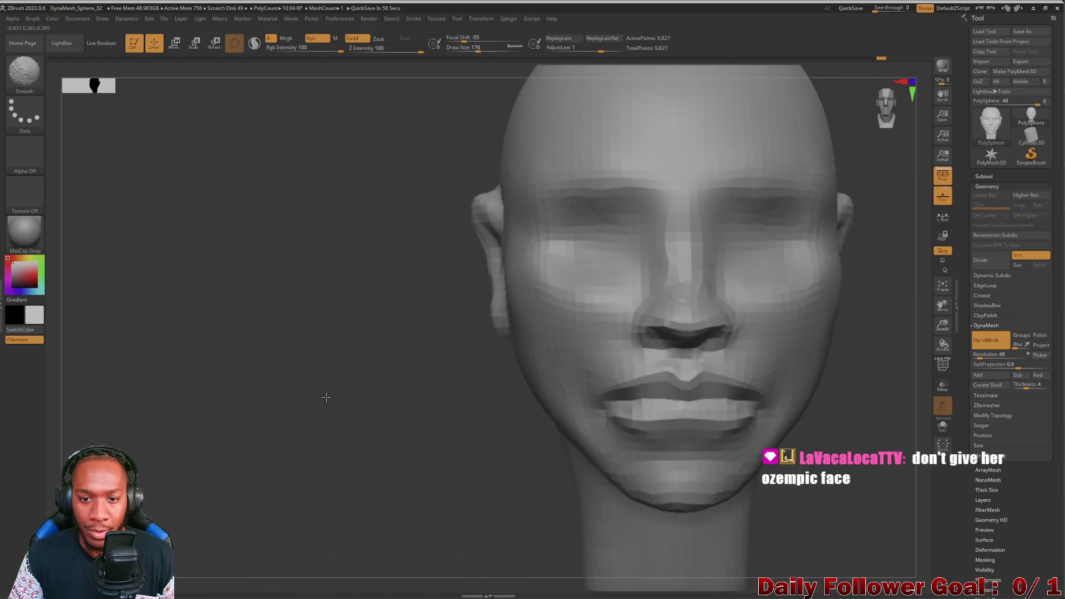
mouse_move(381, 431)
alt+mouse_down()
mouse_move(397, 357)
mouse_move(318, 271)
alt+mouse_up()
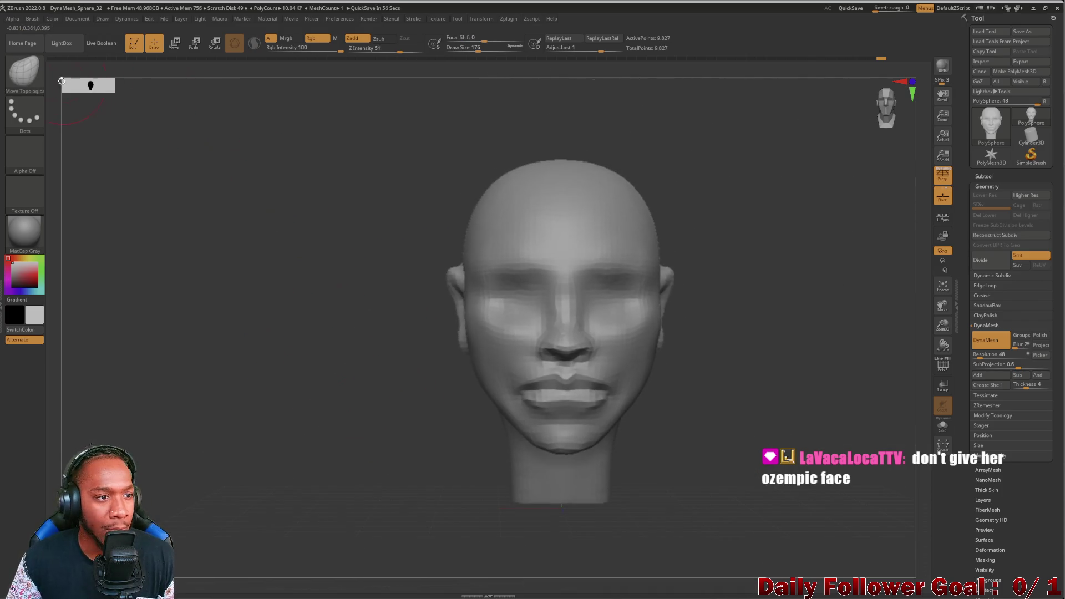
key(b)
click(412, 204)
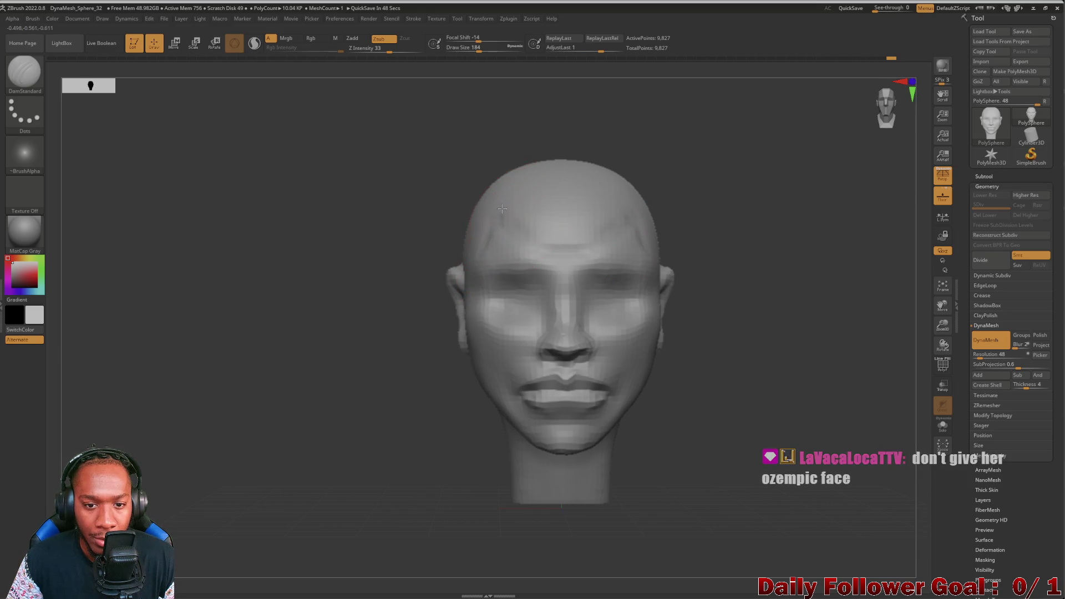
Step: Smooth the forehead creases, undo that change, and view the head in left three-quarter
mouse_move(388, 211)
mouse_down()
mouse_move(345, 214)
mouse_move(388, 226)
mouse_up()
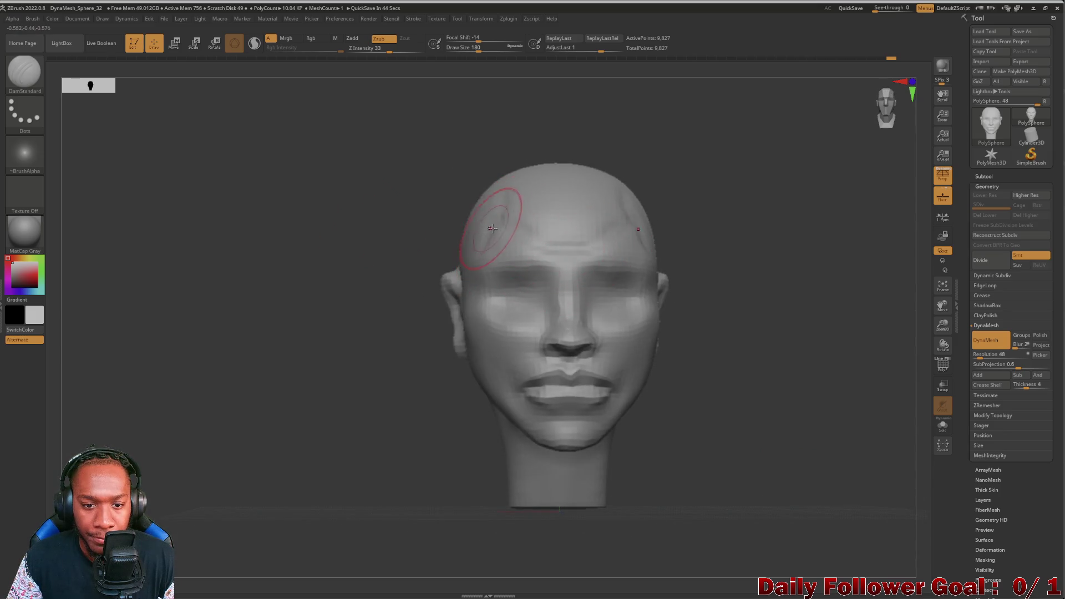
shift+drag(520, 206, 614, 208)
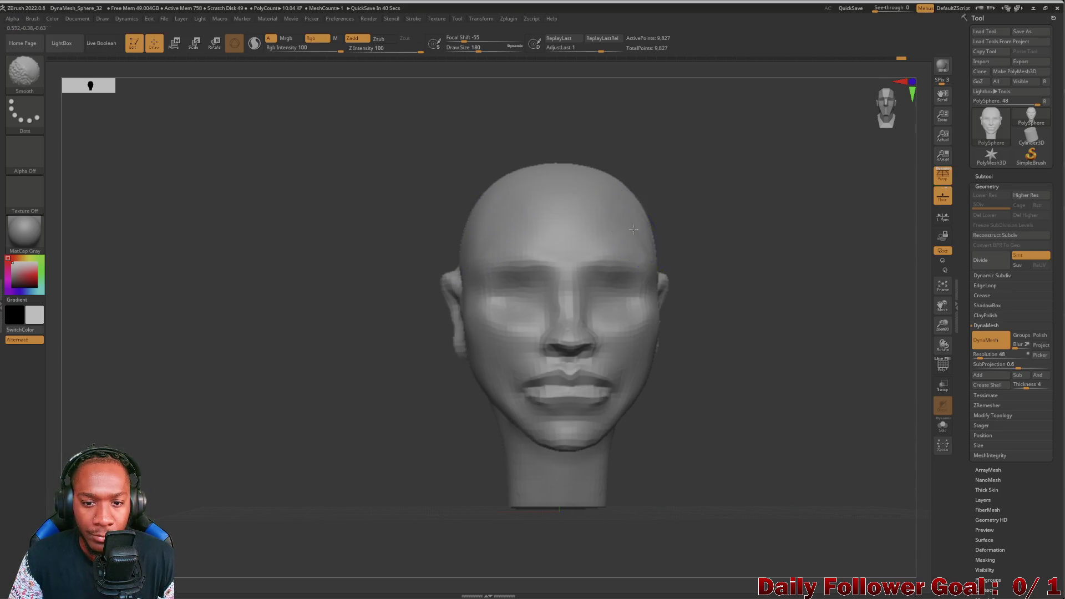
key(ctrl+z)
key(ctrl+z)
mouse_move(319, 316)
mouse_down()
mouse_move(321, 345)
mouse_move(290, 307)
mouse_move(338, 349)
mouse_move(377, 349)
mouse_move(359, 338)
mouse_move(357, 388)
mouse_move(479, 234)
mouse_up()
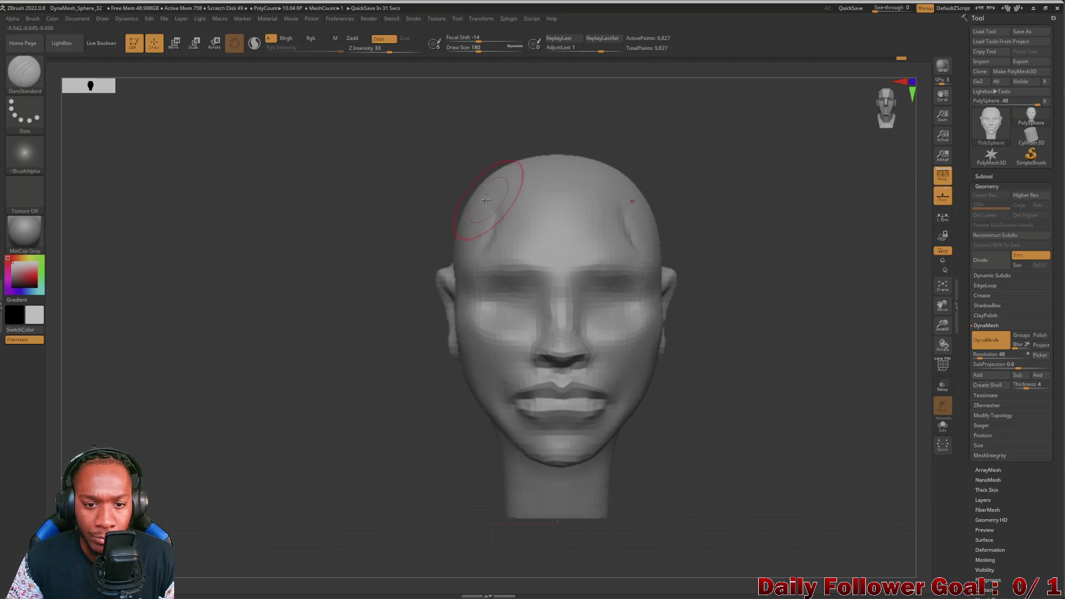
mouse_move(388, 213)
mouse_down()
mouse_move(381, 205)
mouse_move(379, 221)
mouse_move(297, 230)
mouse_move(316, 283)
mouse_move(278, 294)
mouse_move(309, 380)
mouse_move(302, 334)
mouse_move(299, 364)
mouse_move(281, 361)
mouse_move(290, 359)
mouse_move(278, 347)
mouse_move(204, 342)
mouse_move(266, 340)
mouse_move(288, 352)
mouse_move(221, 349)
mouse_move(245, 368)
mouse_move(325, 364)
mouse_move(305, 418)
mouse_move(313, 430)
mouse_move(313, 397)
mouse_move(345, 381)
mouse_move(354, 488)
mouse_move(349, 357)
mouse_move(317, 428)
mouse_move(302, 361)
mouse_move(331, 345)
mouse_move(290, 348)
mouse_move(367, 304)
mouse_up()
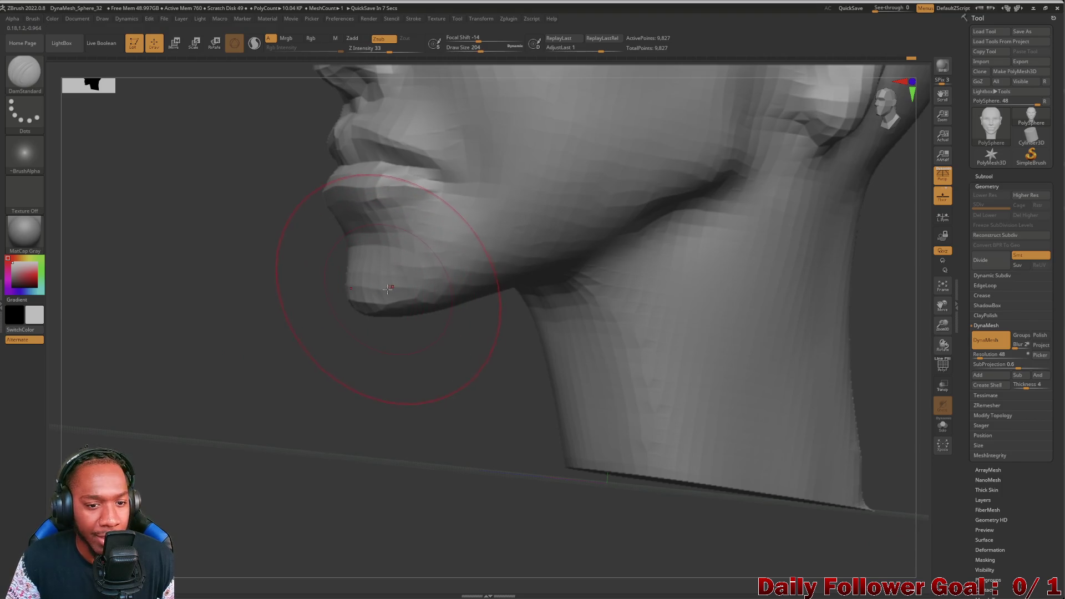
Step: Smooth the chin, then switch to the Move Topological brush
key(shift)
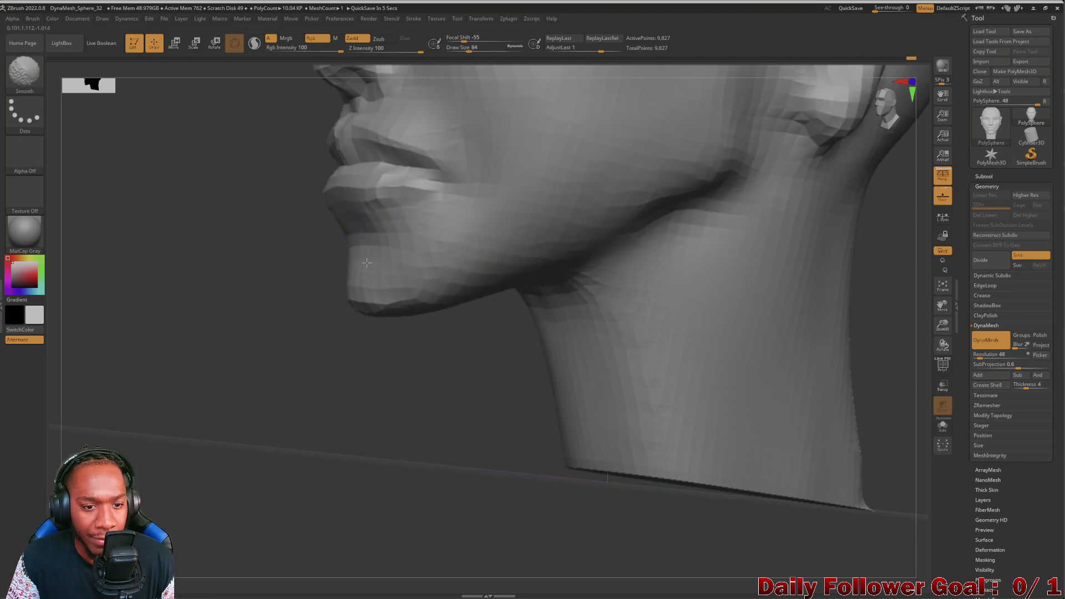
drag(254, 280, 389, 233)
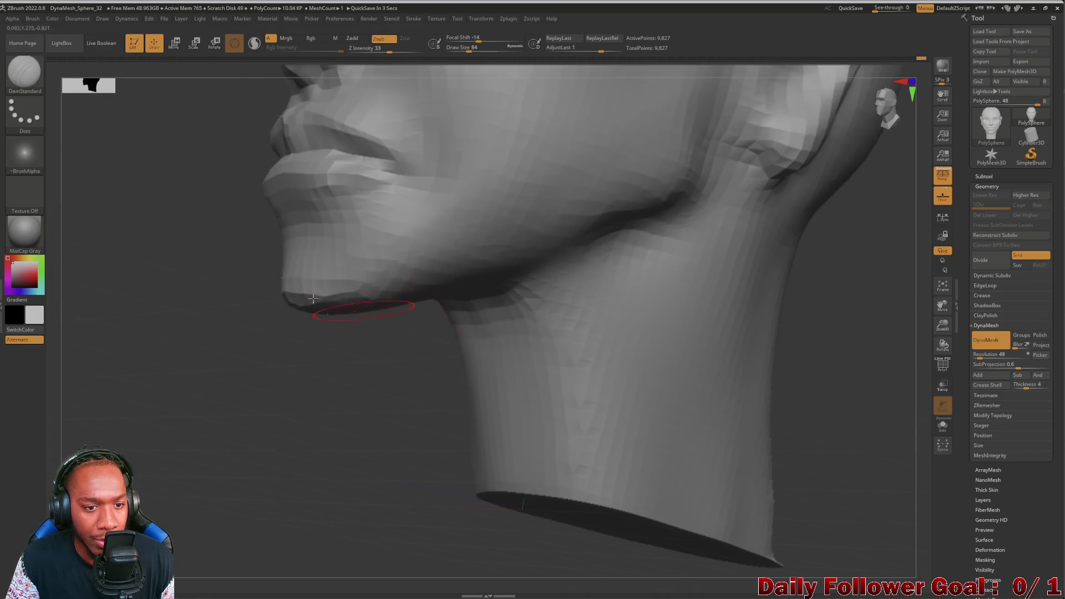
key(b)
key(Escape)
click(24, 72)
click(321, 103)
Step: Orbit to a side profile of the chin and neck, down to the neck base
mouse_move(347, 353)
mouse_down()
mouse_move(199, 323)
mouse_move(239, 293)
mouse_move(159, 273)
mouse_up()
mouse_move(365, 308)
mouse_down()
mouse_move(147, 351)
mouse_move(131, 340)
mouse_move(146, 267)
mouse_move(133, 302)
mouse_move(190, 337)
mouse_move(280, 311)
mouse_move(254, 357)
mouse_move(195, 356)
mouse_move(257, 397)
mouse_move(305, 384)
mouse_move(295, 331)
mouse_move(167, 341)
mouse_move(152, 304)
mouse_move(167, 431)
mouse_move(98, 332)
mouse_move(152, 369)
mouse_move(223, 350)
mouse_move(107, 335)
mouse_move(164, 366)
mouse_move(214, 374)
mouse_move(349, 362)
mouse_up()
mouse_move(242, 370)
mouse_down()
mouse_move(171, 371)
mouse_move(339, 366)
mouse_move(185, 427)
mouse_move(243, 420)
mouse_up()
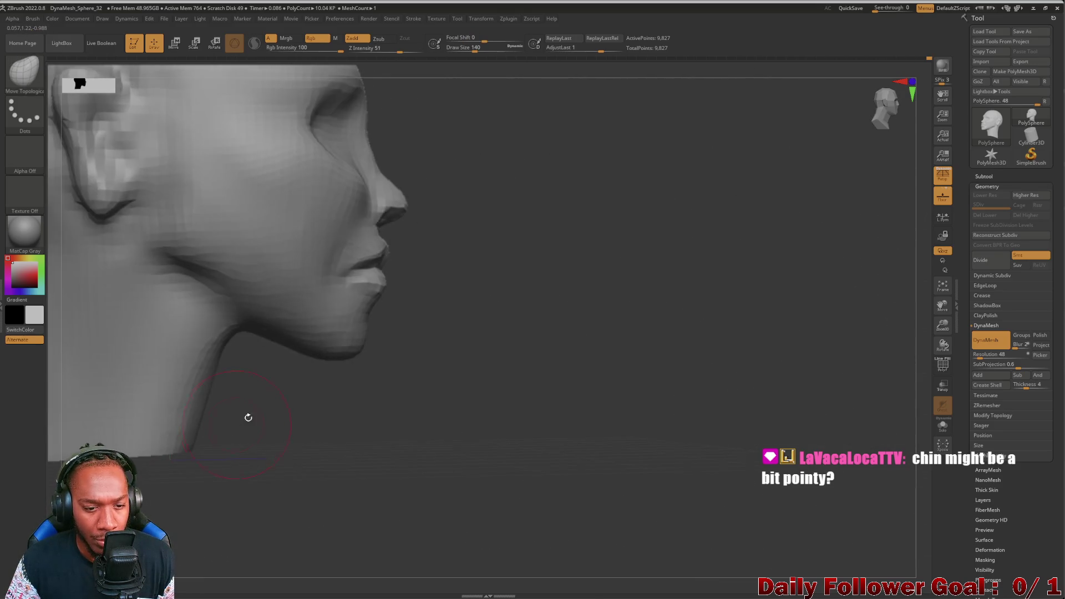
Step: Pull the jawline symmetrically with Move Topological from the front and check it in profile
drag(343, 339, 345, 402)
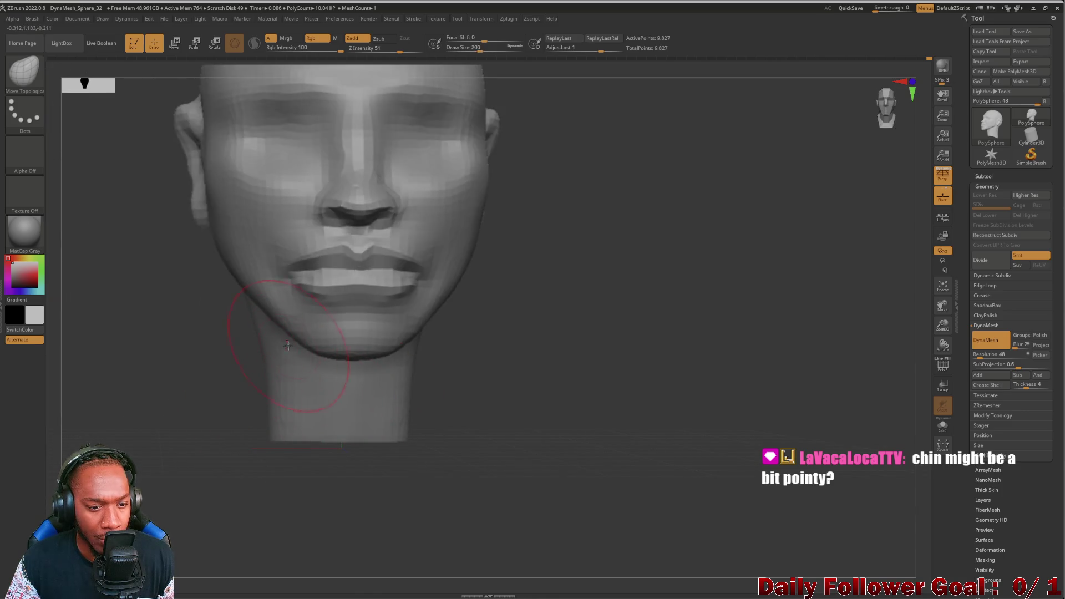
drag(290, 327, 286, 327)
mouse_move(169, 396)
mouse_down()
mouse_move(288, 388)
mouse_move(298, 372)
mouse_move(233, 435)
mouse_move(119, 408)
mouse_move(142, 416)
mouse_move(168, 397)
mouse_move(162, 349)
mouse_move(166, 361)
mouse_move(178, 351)
mouse_move(170, 406)
mouse_move(219, 399)
mouse_move(159, 385)
mouse_up()
mouse_move(154, 348)
mouse_down()
mouse_move(183, 354)
mouse_move(131, 352)
mouse_up()
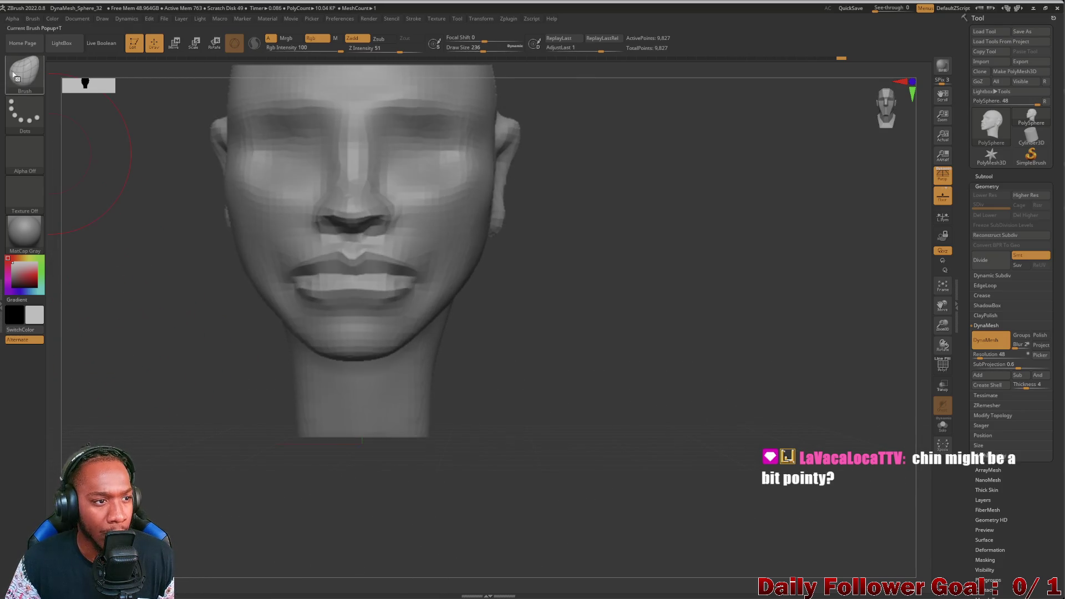
Step: Select DamStandard, shrink its draw size to 84, then enlarge it to 124
click(13, 75)
click(196, 81)
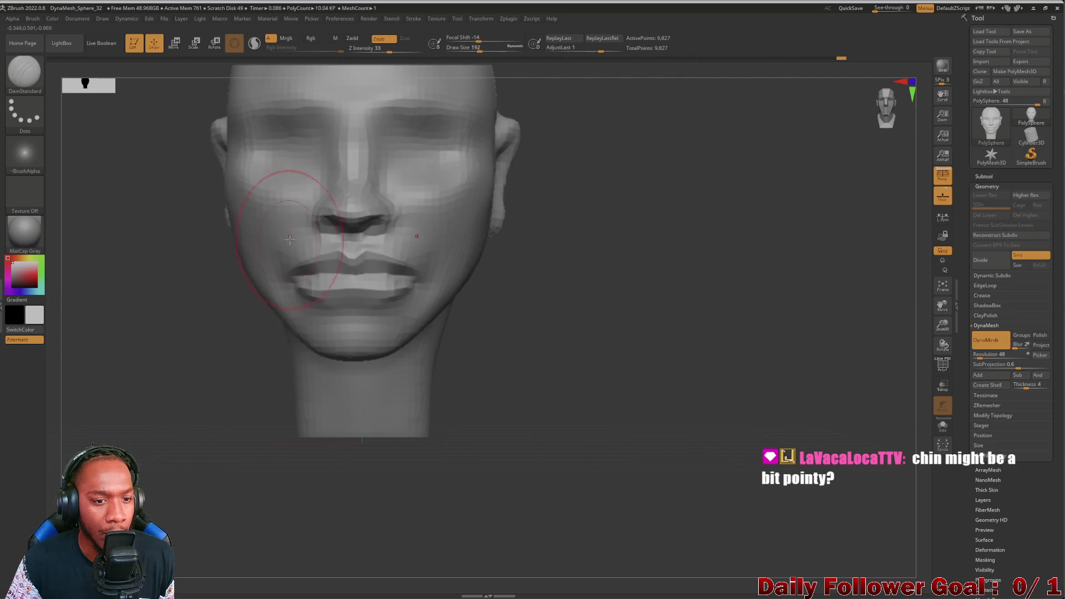
key(bracketleft)
key(bracketleft)
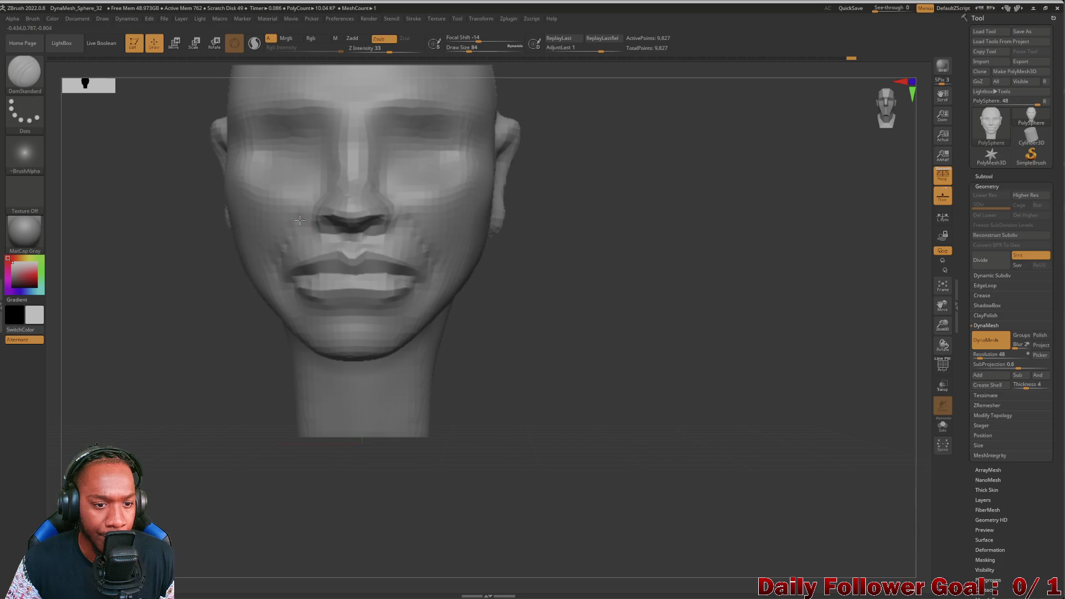
mouse_move(181, 280)
mouse_down()
mouse_move(117, 294)
mouse_move(95, 318)
mouse_move(121, 322)
mouse_move(147, 297)
mouse_up()
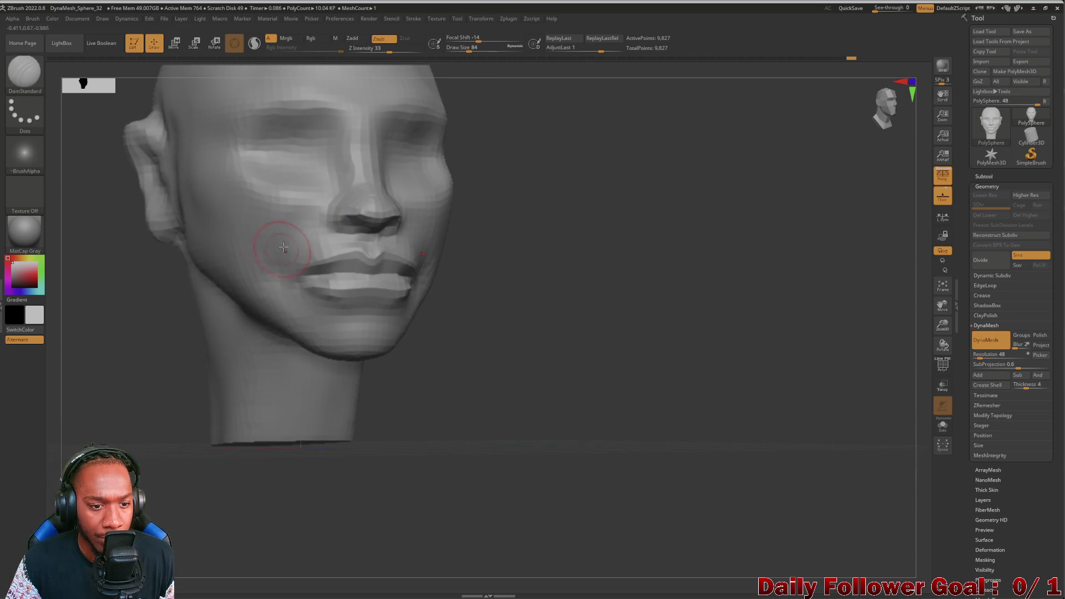
mouse_move(128, 288)
shift+mouse_down()
mouse_move(88, 329)
mouse_move(143, 389)
mouse_move(149, 281)
mouse_move(138, 340)
mouse_move(124, 352)
mouse_move(159, 351)
mouse_move(126, 361)
mouse_move(257, 216)
shift+mouse_up()
key(bracketright)
key(bracketright)
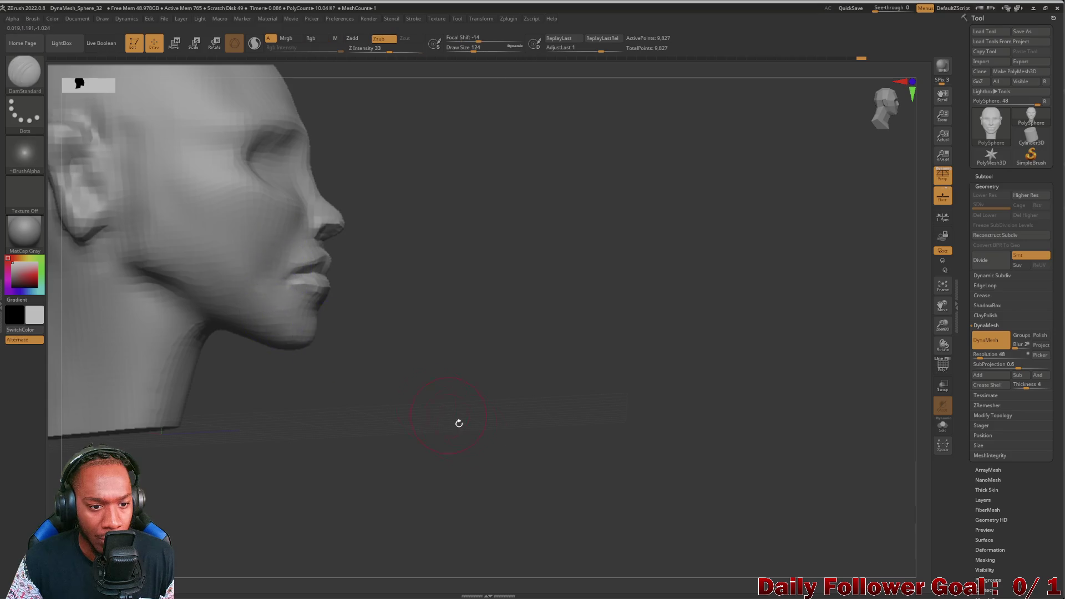
shift+drag(448, 415, 349, 475)
mouse_move(159, 404)
alt+mouse_down()
mouse_move(161, 316)
mouse_move(212, 371)
mouse_move(316, 397)
mouse_move(325, 365)
mouse_move(248, 370)
mouse_move(238, 366)
mouse_move(312, 369)
mouse_move(157, 333)
mouse_move(166, 384)
mouse_move(360, 350)
alt+mouse_up()
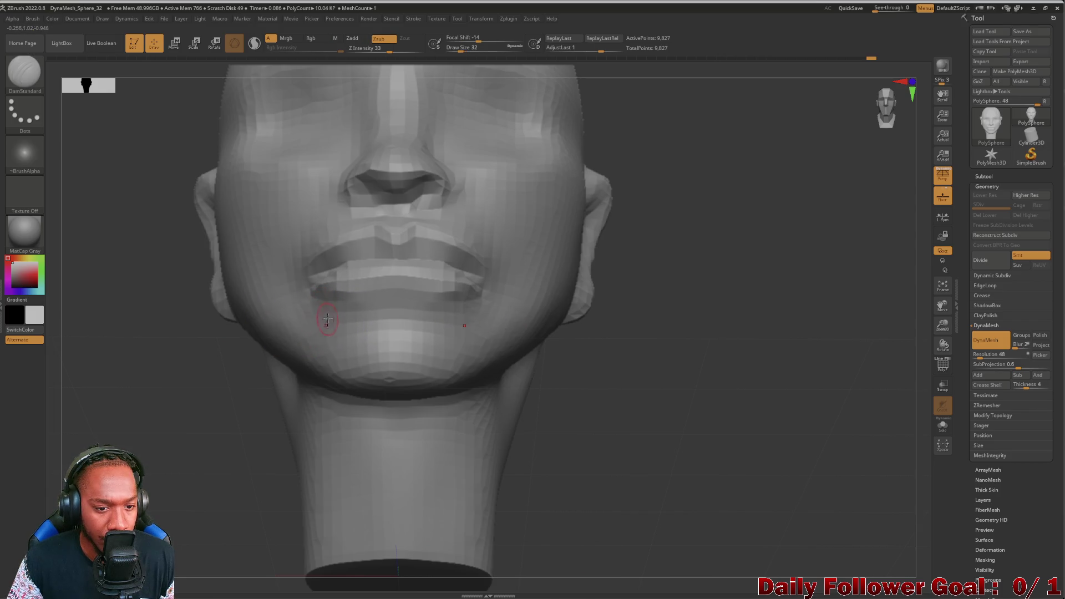
Step: Remesh the head with DynaMesh to rebuild the mouth surface
key(shift)
mouse_move(185, 357)
mouse_down()
mouse_move(151, 409)
mouse_move(126, 409)
mouse_move(148, 416)
mouse_up()
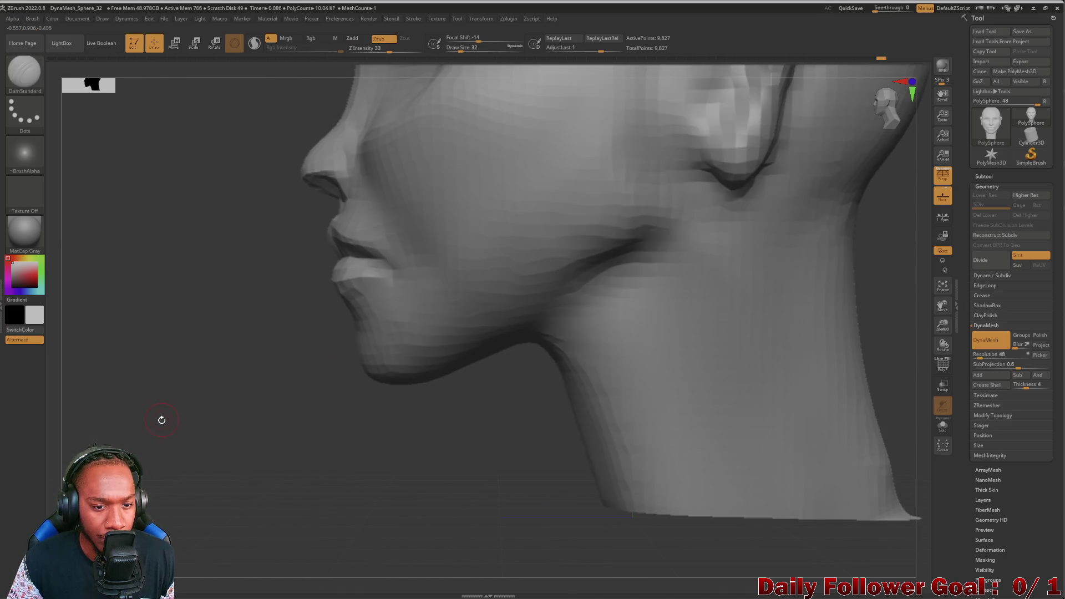
key(f)
mouse_move(196, 368)
alt+mouse_down()
mouse_move(197, 335)
mouse_move(215, 437)
alt+mouse_up()
drag(206, 410, 302, 468)
mouse_move(418, 578)
mouse_down()
mouse_move(380, 518)
mouse_move(157, 430)
mouse_up()
ctrl+drag(75, 459, 74, 460)
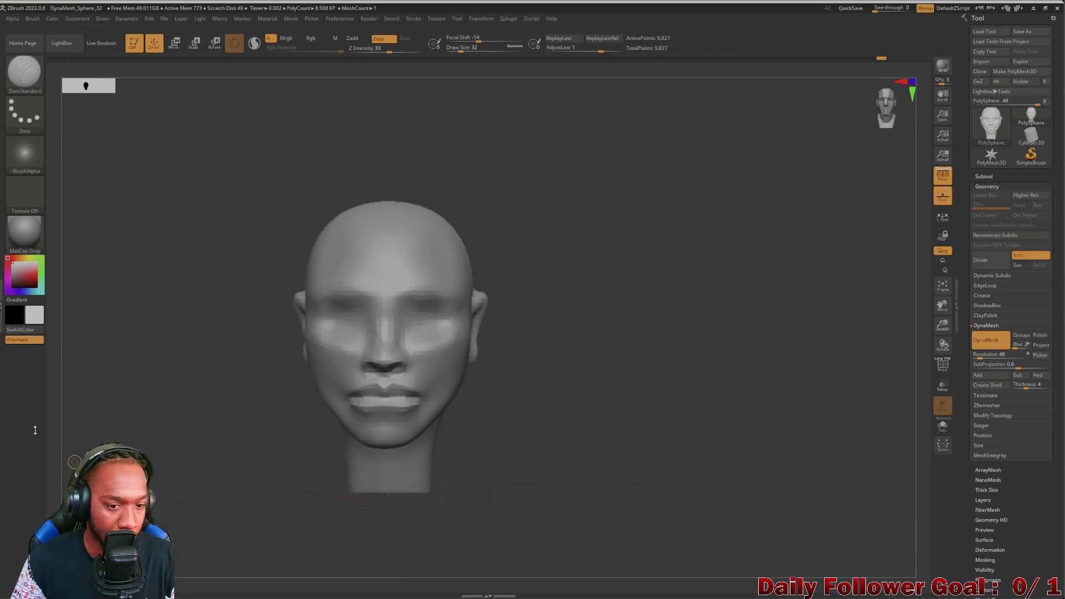
mouse_move(249, 413)
mouse_down()
mouse_move(185, 392)
mouse_move(209, 340)
mouse_move(181, 468)
mouse_move(293, 488)
mouse_move(62, 404)
mouse_move(35, 414)
mouse_up()
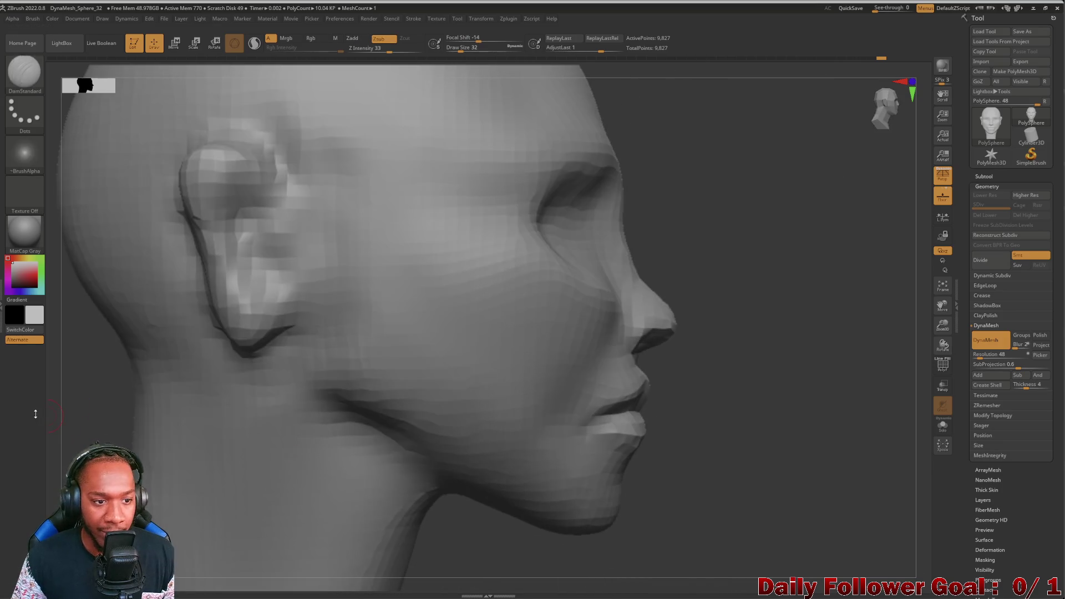
mouse_move(92, 437)
alt+mouse_down()
mouse_move(212, 440)
mouse_move(218, 371)
mouse_move(209, 411)
mouse_move(181, 432)
alt+mouse_up()
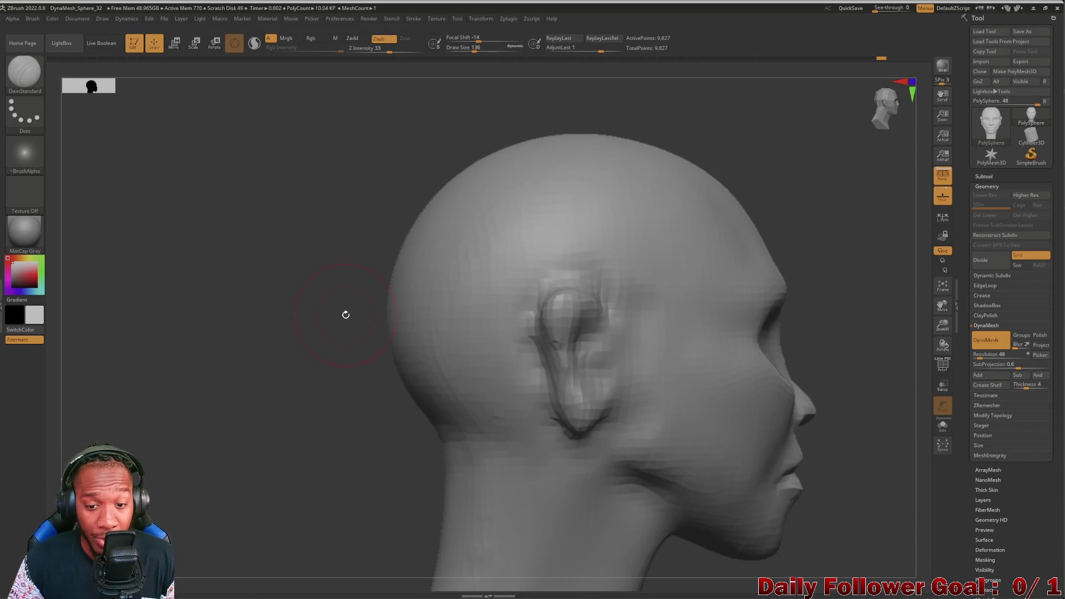
mouse_move(284, 378)
mouse_down()
mouse_move(161, 385)
mouse_move(209, 400)
mouse_move(192, 392)
mouse_up()
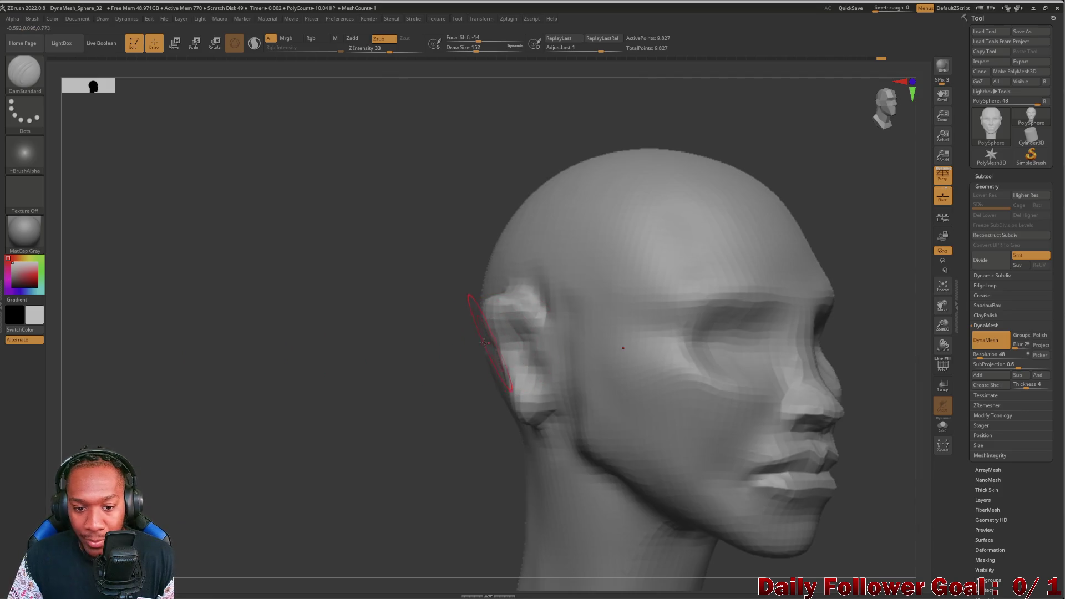
Step: Pull the ear downward and outward with the Move Topological brush
click(35, 77)
key(ctrl)
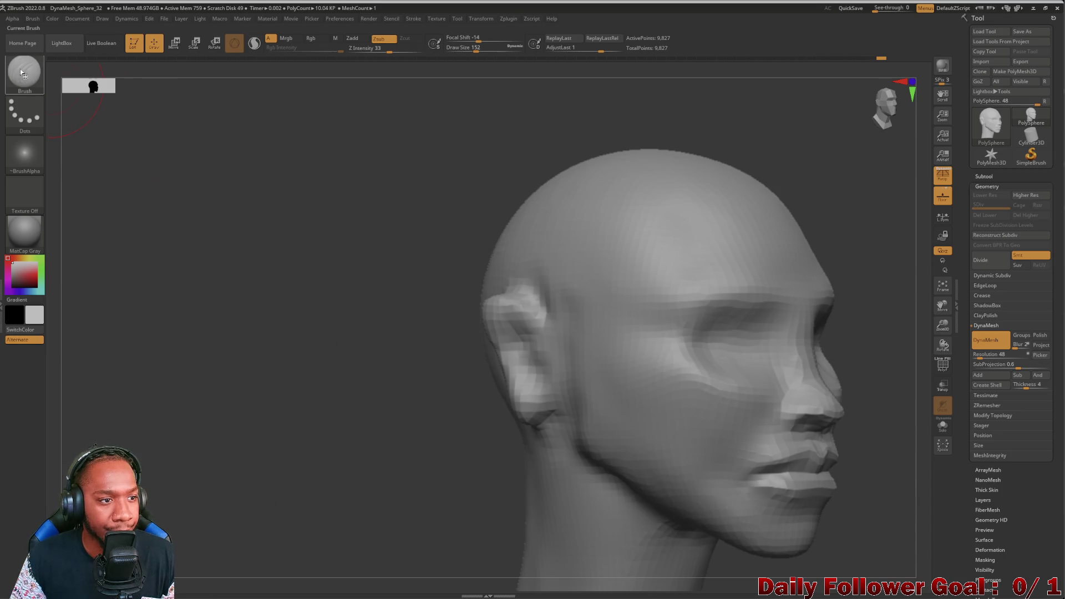
key(b)
click(315, 77)
mouse_move(296, 313)
mouse_down()
mouse_move(299, 335)
mouse_move(266, 330)
mouse_move(288, 327)
mouse_up()
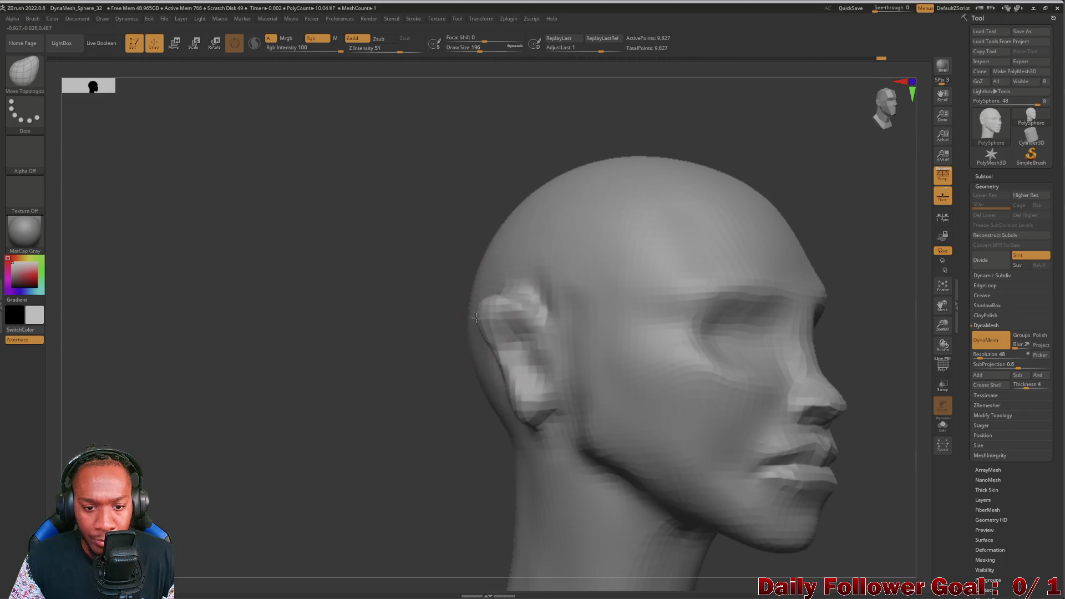
mouse_move(381, 350)
mouse_down()
mouse_move(283, 342)
mouse_move(396, 378)
mouse_up()
drag(499, 366, 502, 394)
mouse_move(350, 410)
mouse_down()
mouse_move(331, 416)
mouse_move(321, 389)
mouse_up()
alt+drag(359, 429, 240, 384)
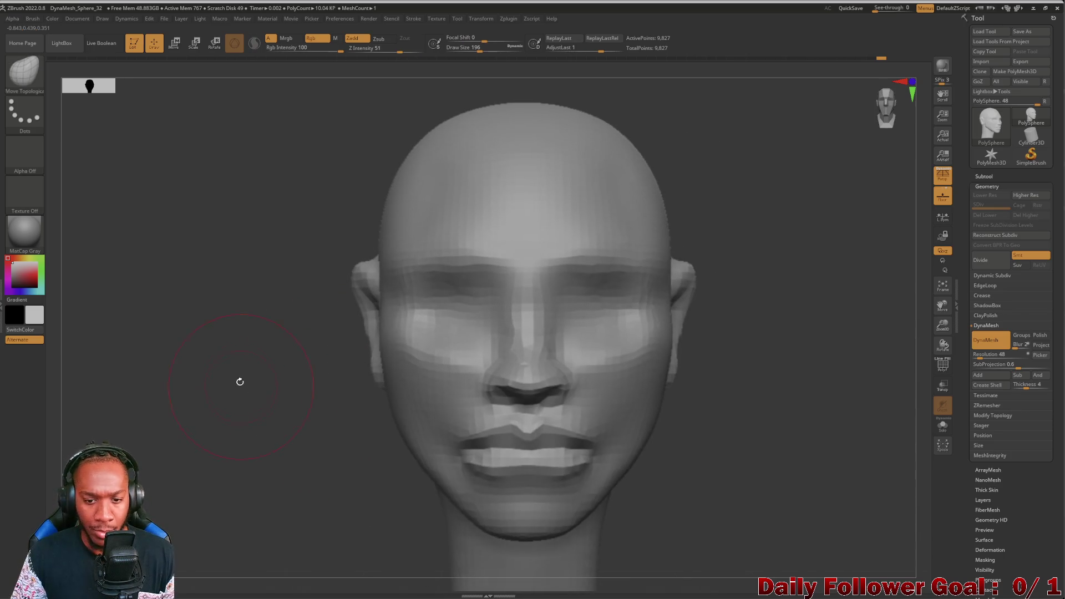
mouse_move(261, 288)
mouse_down()
mouse_move(264, 314)
mouse_move(166, 167)
mouse_up()
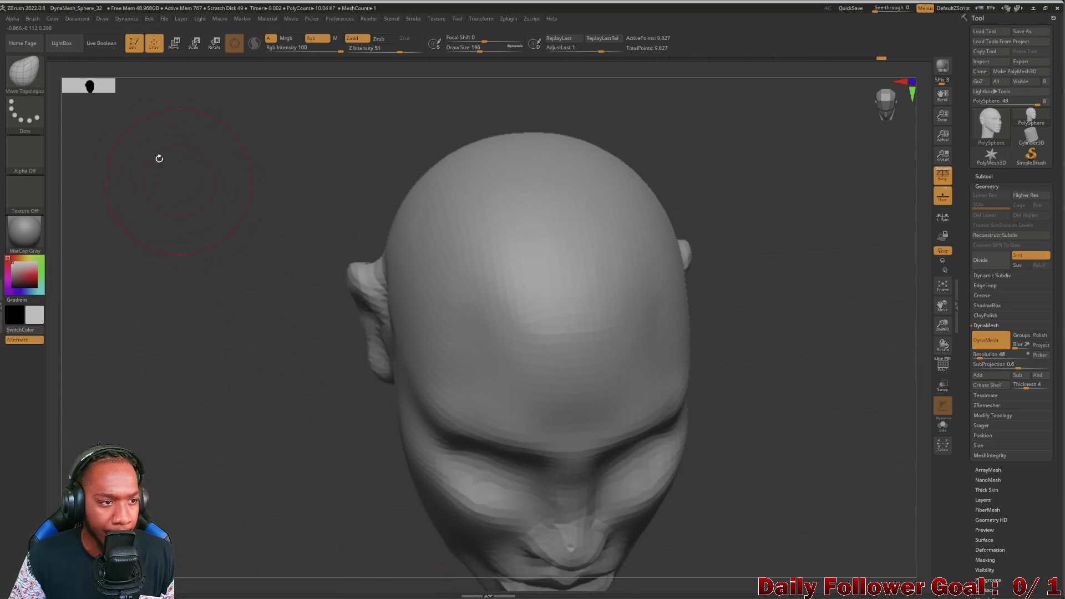
Step: Refine the top edge of the ear with DamStandard at draw size 80
click(23, 71)
click(195, 80)
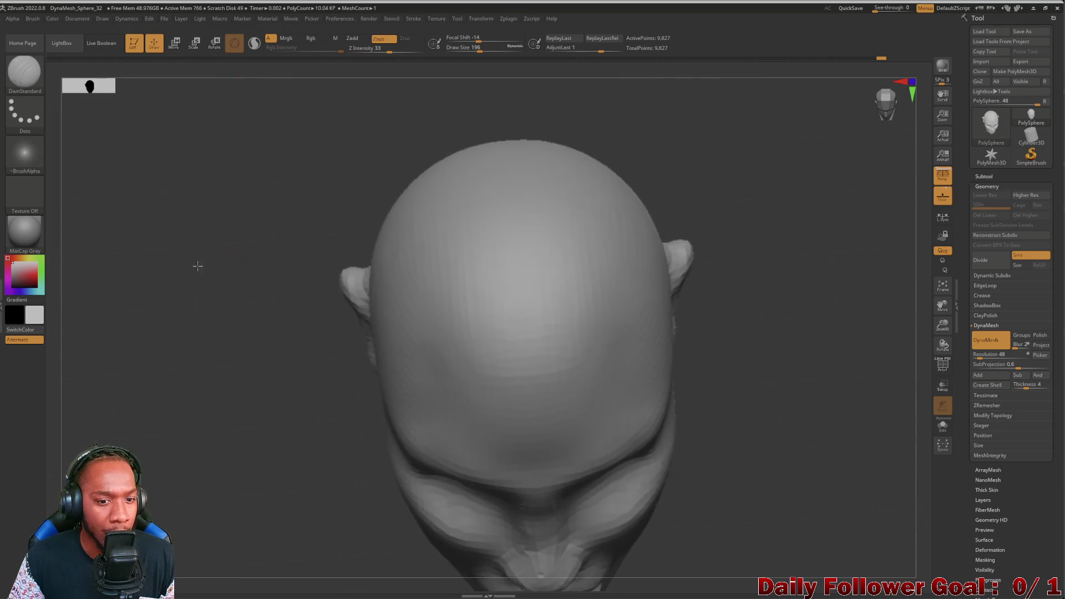
drag(274, 260, 311, 302)
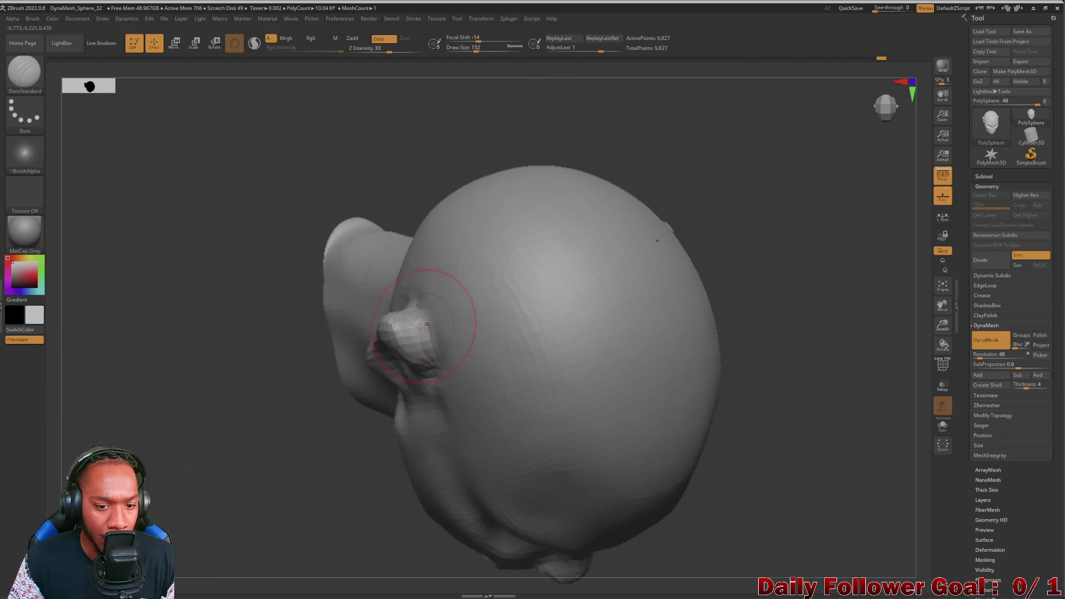
key(bracketleft)
key(bracketleft)
key(bracketleft)
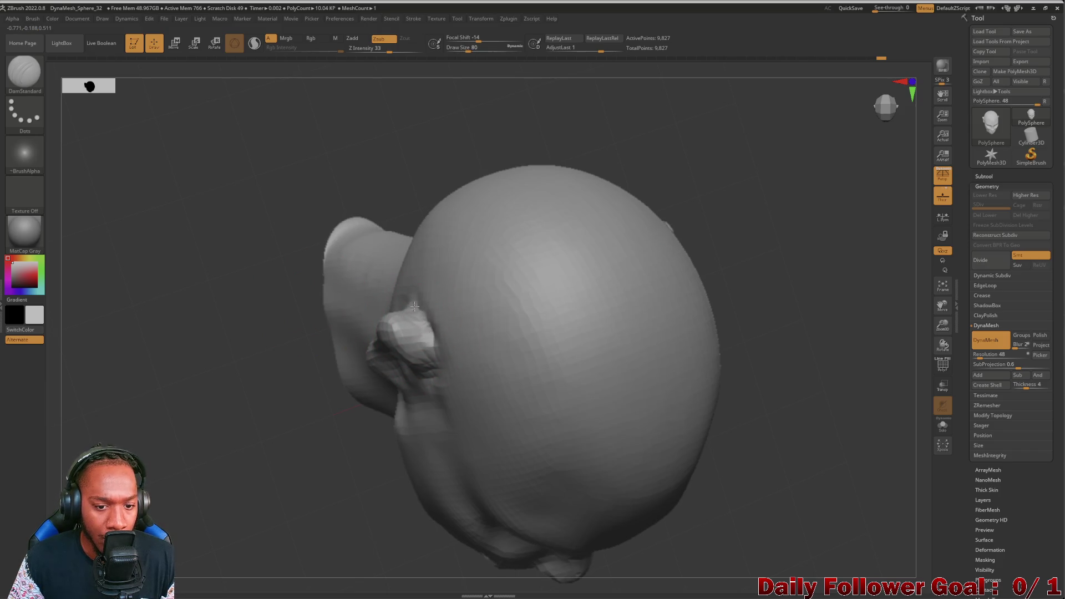
mouse_move(300, 300)
mouse_down()
mouse_move(240, 255)
mouse_move(431, 331)
mouse_move(428, 320)
mouse_up()
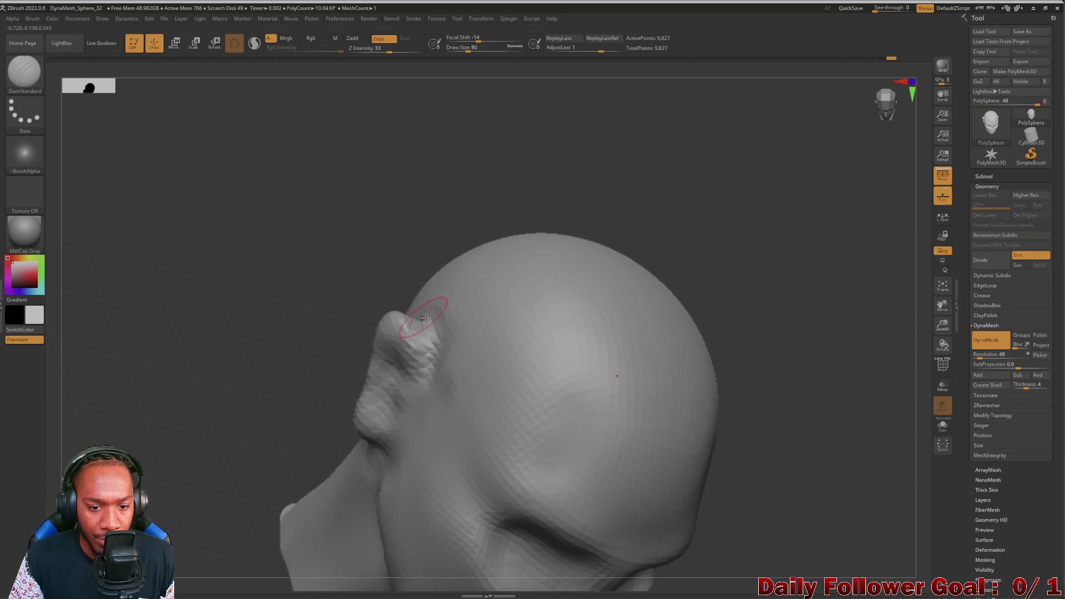
drag(259, 360, 257, 421)
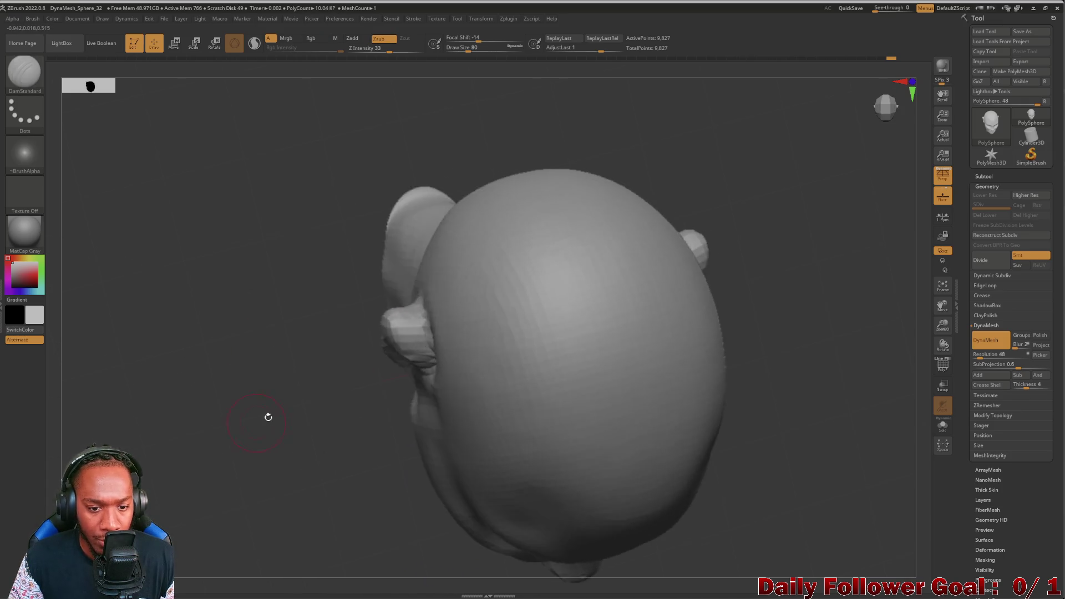
mouse_move(404, 333)
mouse_down()
mouse_move(400, 306)
mouse_move(281, 292)
mouse_up()
Step: Inspect the ears from behind, side and front, and raise the draw size to 160
mouse_move(119, 214)
mouse_down()
mouse_move(89, 269)
mouse_move(283, 271)
mouse_move(344, 341)
mouse_move(239, 365)
mouse_move(147, 300)
mouse_move(200, 322)
mouse_move(248, 299)
mouse_up()
mouse_move(152, 221)
mouse_down()
mouse_move(216, 209)
mouse_move(109, 209)
mouse_move(149, 131)
mouse_move(401, 274)
mouse_up()
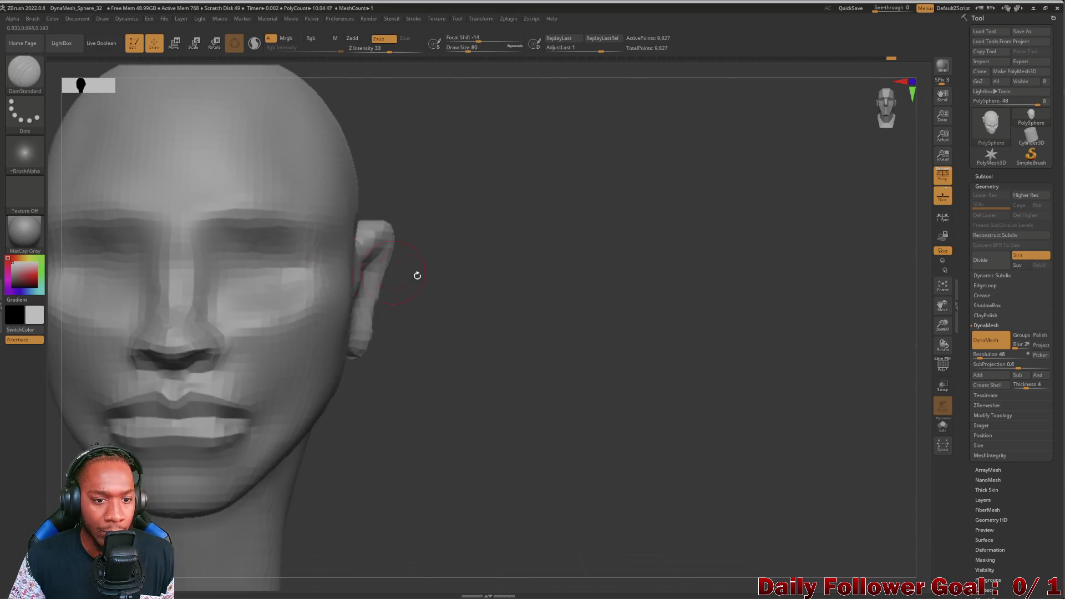
alt+drag(461, 395, 444, 373)
key(f)
drag(259, 418, 216, 421)
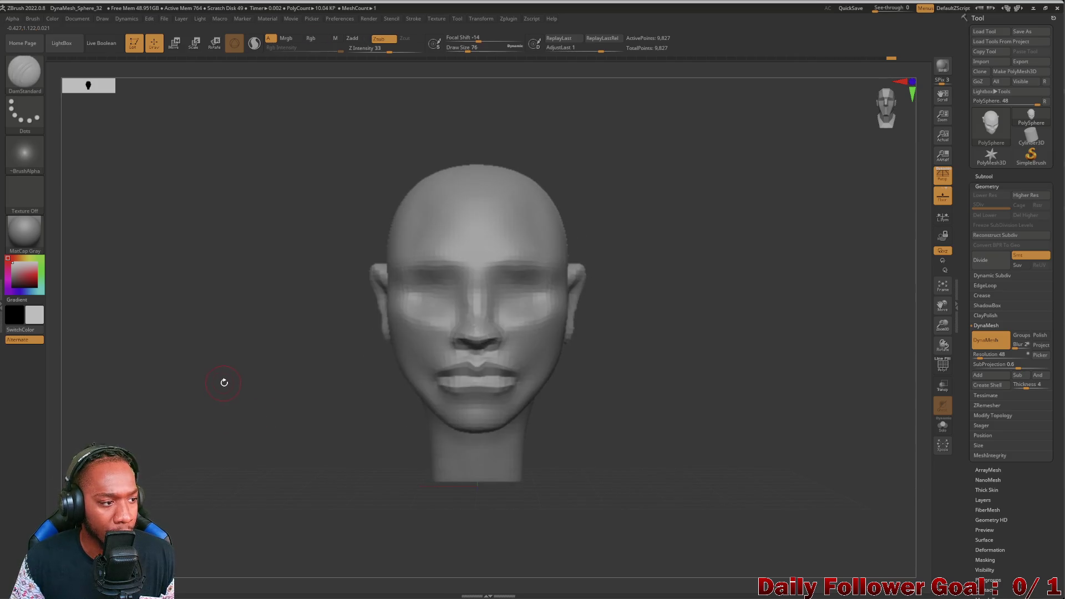
alt+drag(221, 380, 230, 450)
key(])
key(])
key(])
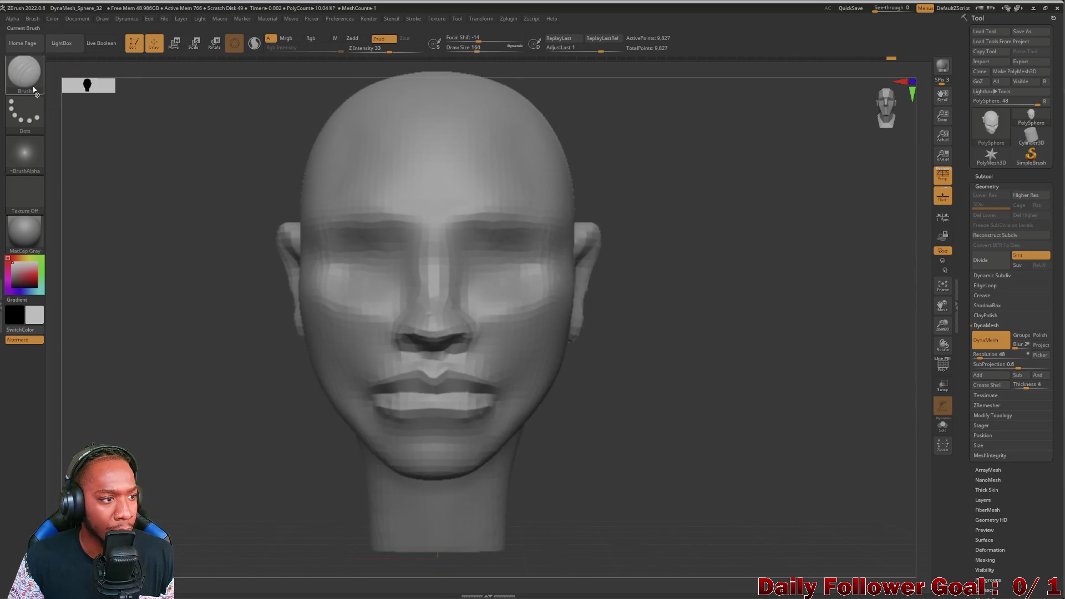
Step: Try Move Topological at size 124, then settle on ClayBuildup at draw size 108
click(18, 74)
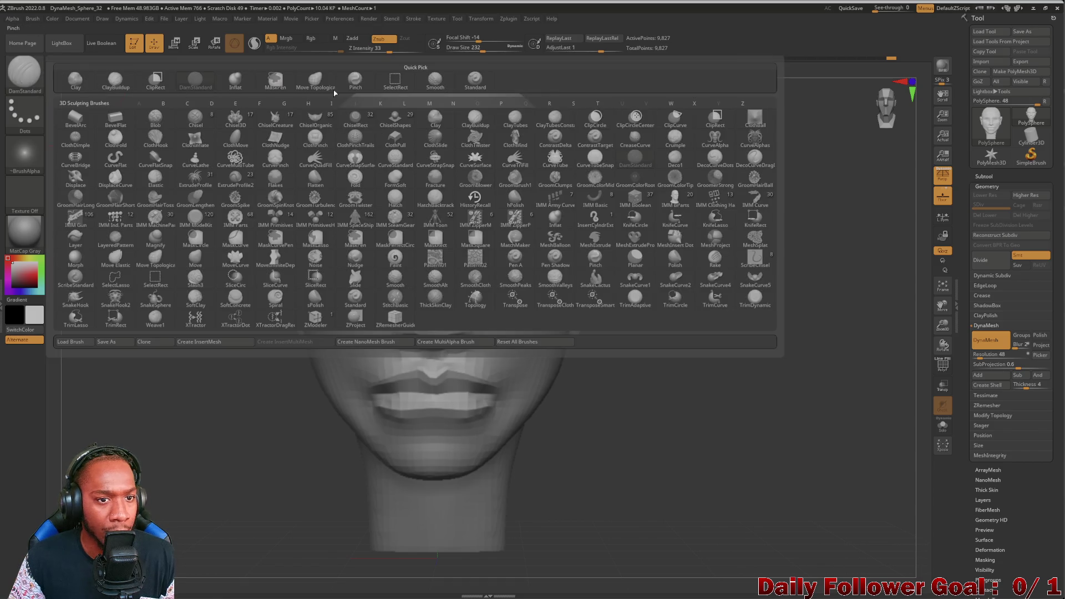
click(318, 85)
key([)
key([)
key([)
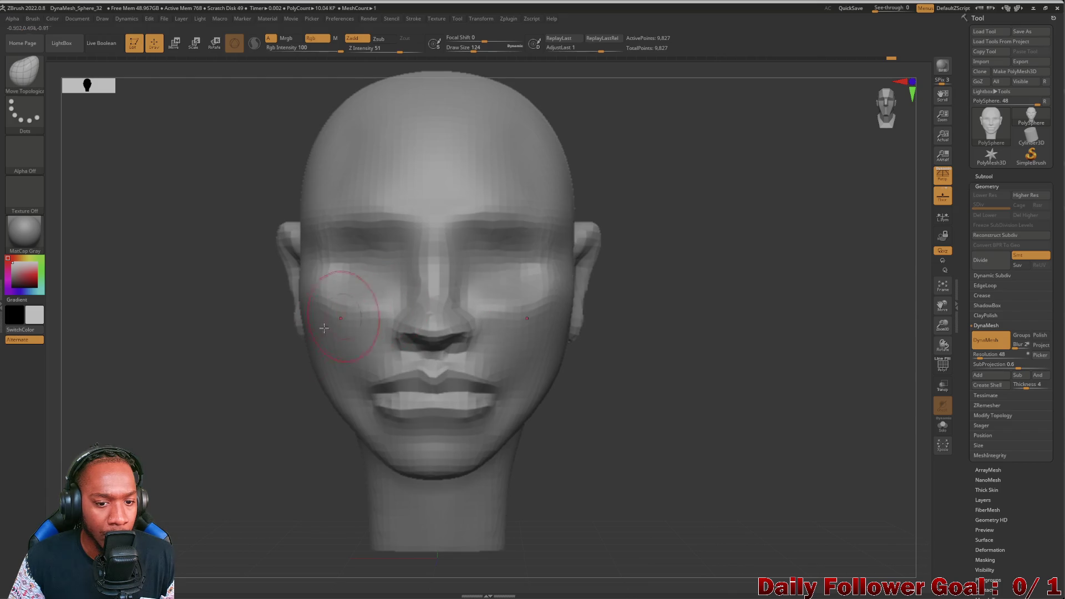
mouse_move(104, 397)
mouse_down()
mouse_move(369, 297)
mouse_move(333, 311)
mouse_move(71, 168)
mouse_up()
click(24, 71)
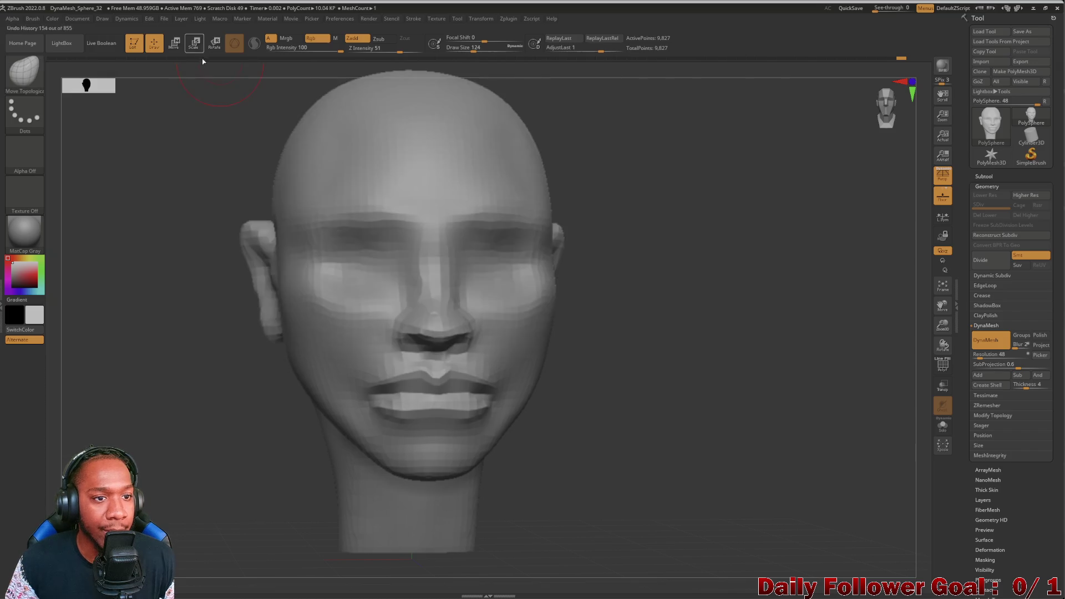
click(24, 71)
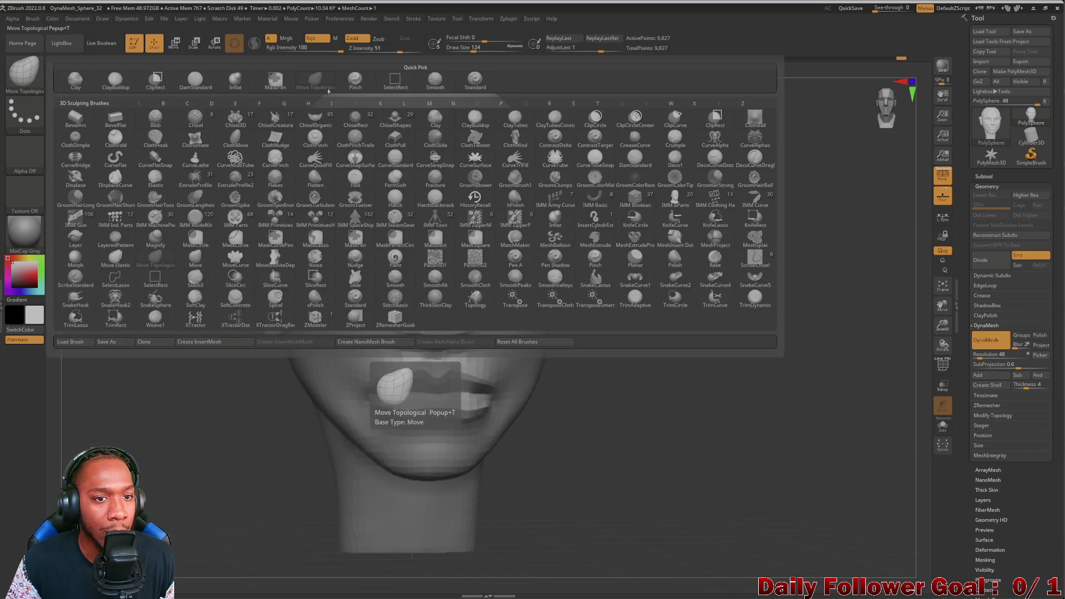
click(115, 79)
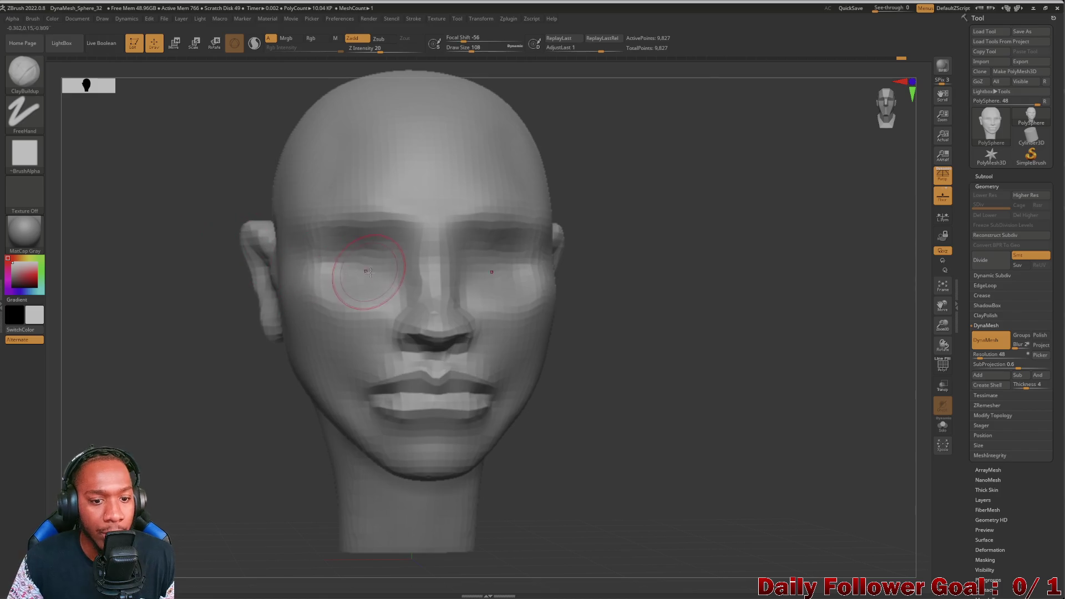
Step: Build clay into both eye sockets and shape the brow, smoothing the sockets
mouse_move(370, 263)
mouse_down()
mouse_move(366, 272)
mouse_move(368, 247)
mouse_move(354, 244)
mouse_move(344, 273)
mouse_move(358, 260)
mouse_move(355, 297)
mouse_up()
mouse_move(185, 344)
mouse_down()
mouse_move(131, 373)
mouse_move(94, 361)
mouse_move(96, 375)
mouse_up()
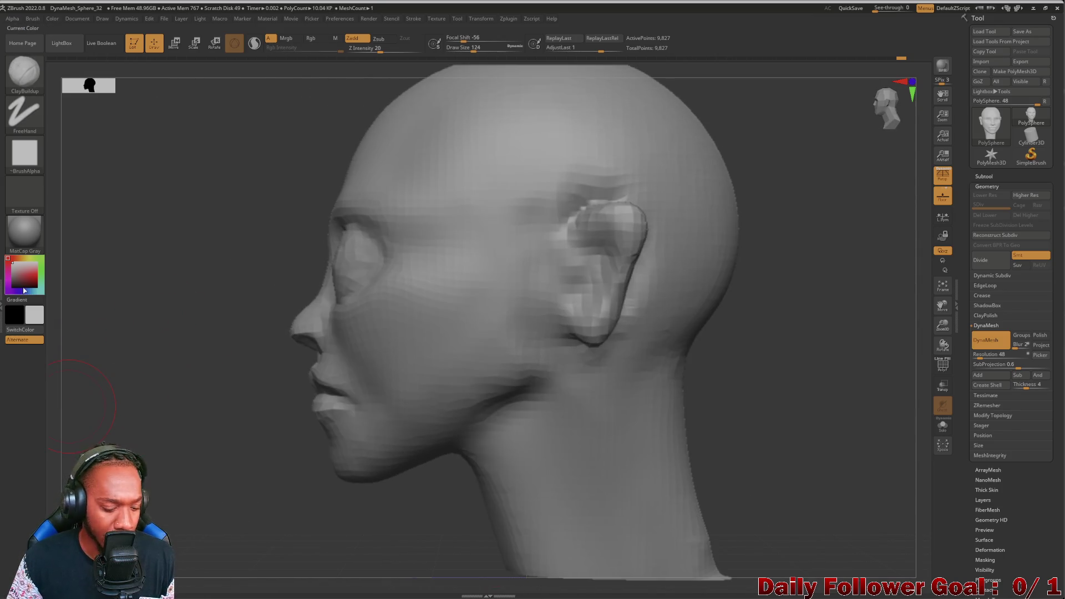
mouse_move(72, 294)
mouse_down()
mouse_move(183, 314)
mouse_move(124, 339)
mouse_up()
mouse_move(355, 260)
mouse_down()
mouse_move(382, 261)
mouse_move(354, 249)
mouse_move(351, 267)
mouse_up()
mouse_move(249, 355)
mouse_down()
mouse_move(136, 356)
mouse_move(266, 260)
mouse_up()
drag(374, 255, 365, 279)
mouse_move(181, 364)
mouse_down()
mouse_move(136, 387)
mouse_move(91, 392)
mouse_move(100, 410)
mouse_move(189, 383)
mouse_move(333, 288)
mouse_up()
mouse_move(408, 248)
mouse_down()
mouse_move(388, 224)
mouse_move(346, 253)
mouse_move(483, 244)
mouse_move(398, 248)
mouse_move(357, 228)
mouse_up()
mouse_move(395, 304)
mouse_down()
mouse_move(360, 297)
mouse_move(333, 311)
mouse_move(388, 311)
mouse_up()
mouse_move(233, 388)
mouse_down()
mouse_move(94, 384)
mouse_move(171, 404)
mouse_move(215, 366)
mouse_move(267, 367)
mouse_move(195, 364)
mouse_move(215, 390)
mouse_up()
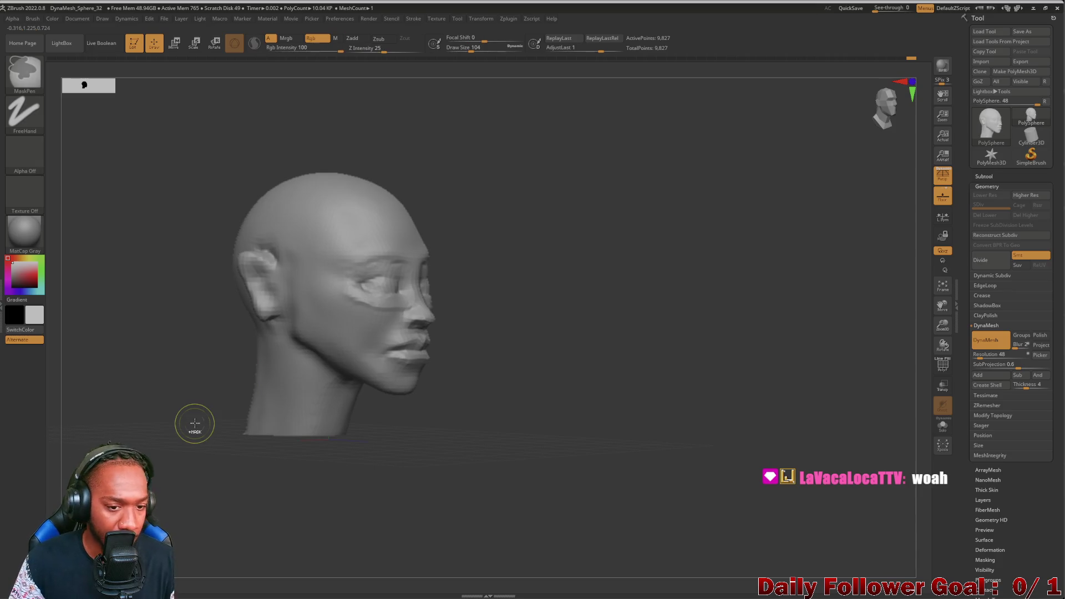
Step: Mask around the eye area and deepen both eye sockets symmetrically
key(ctrl)
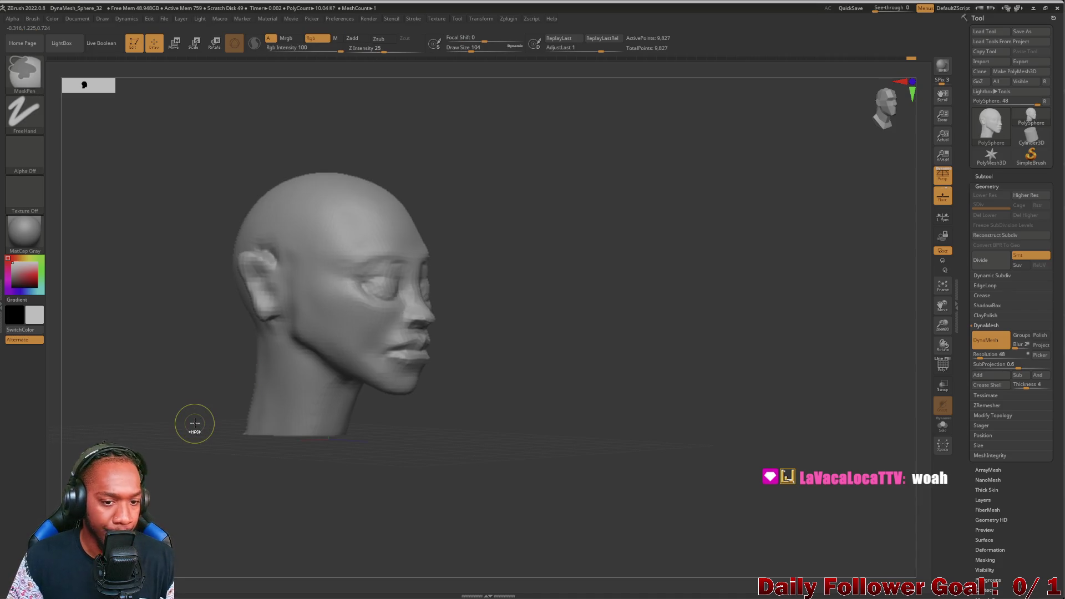
key(ctrl)
ctrl+click(194, 424)
mouse_move(84, 357)
mouse_down()
mouse_move(196, 341)
mouse_move(181, 447)
mouse_up()
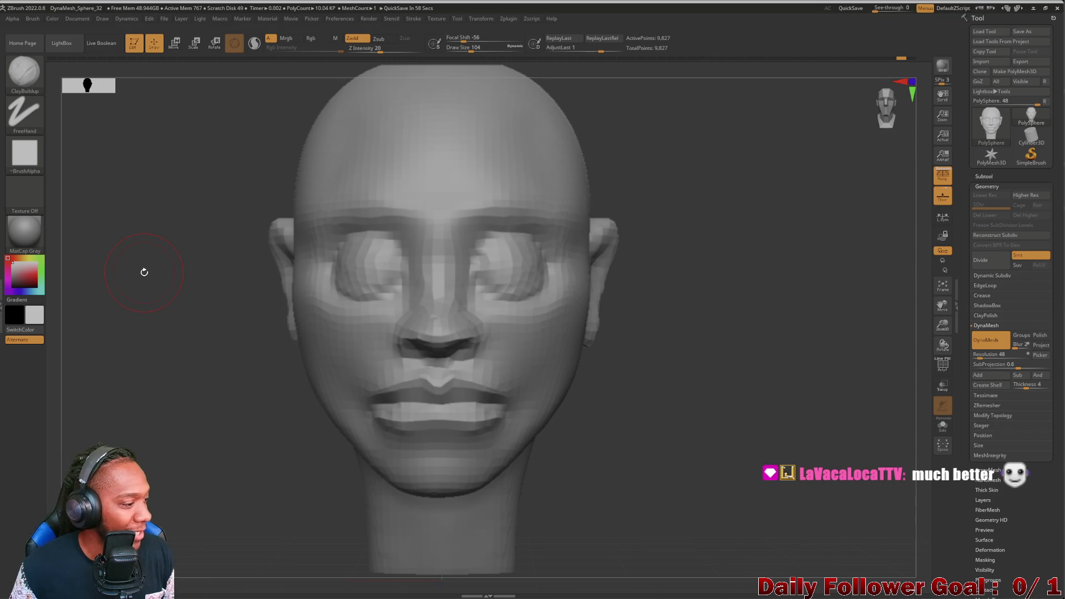
mouse_move(156, 383)
mouse_down()
mouse_move(145, 373)
mouse_move(148, 413)
mouse_move(127, 405)
mouse_move(138, 414)
mouse_move(124, 387)
mouse_move(136, 421)
mouse_up()
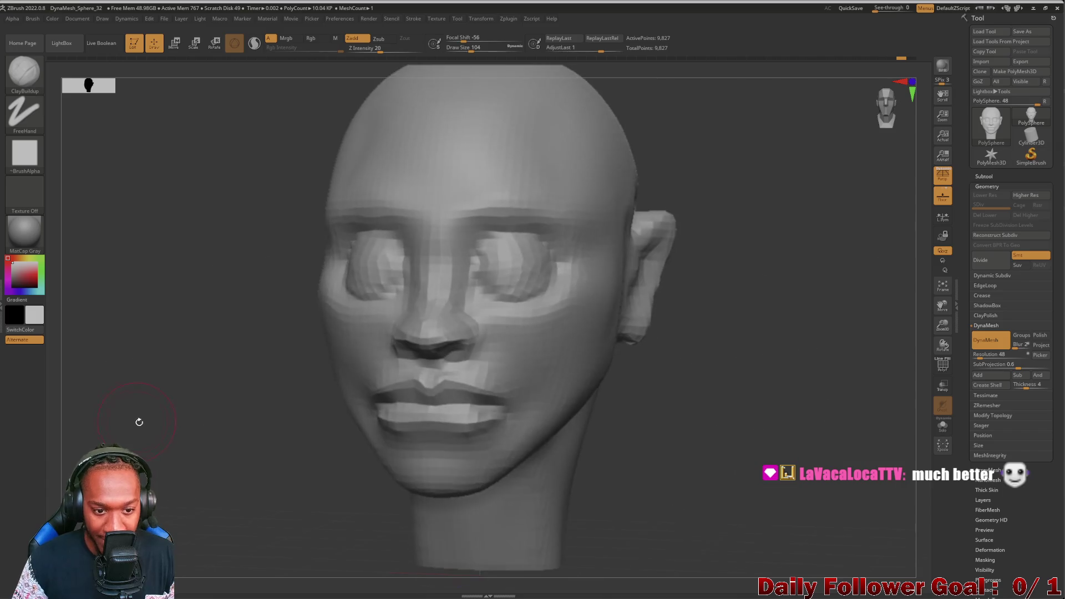
mouse_move(156, 373)
mouse_down()
mouse_move(142, 416)
mouse_move(80, 415)
mouse_move(230, 300)
mouse_up()
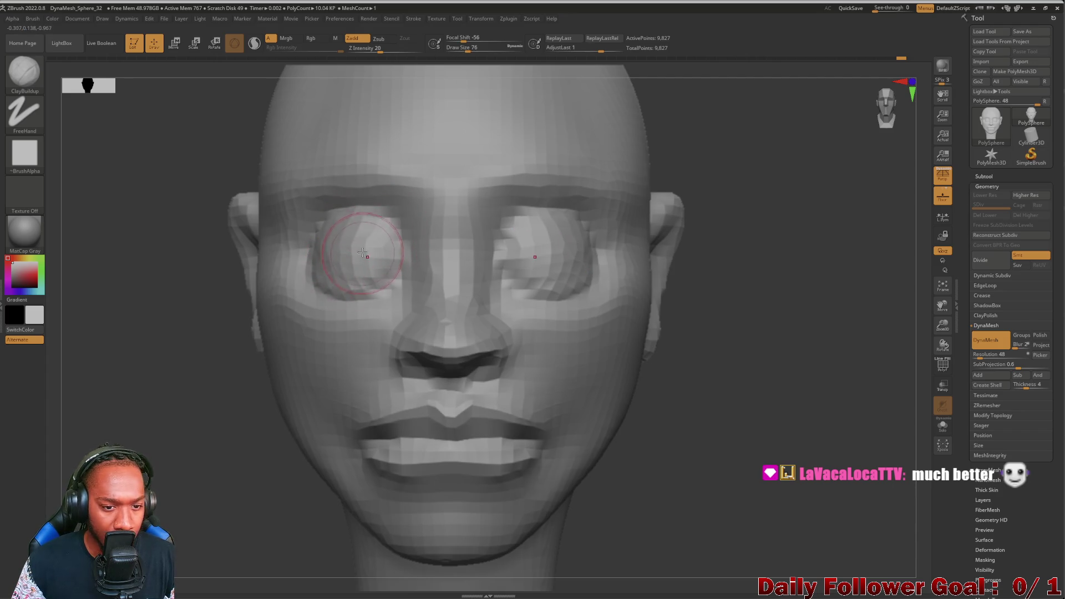
drag(358, 272, 364, 257)
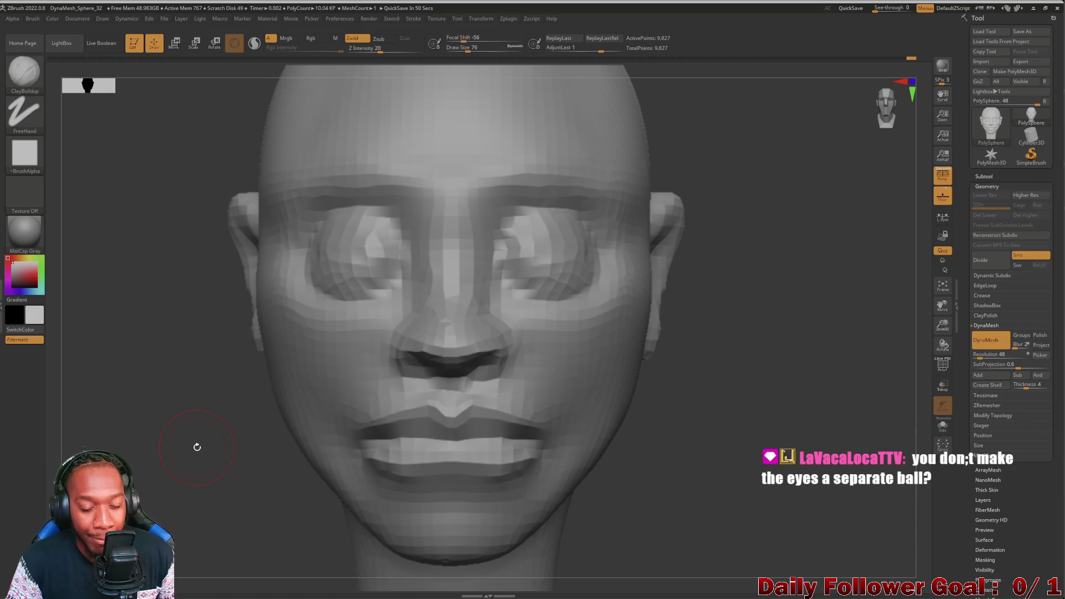
Step: Build up the brows, upper eyelids and the band under the eyes with ClayBuildup
mouse_move(118, 337)
mouse_down()
mouse_move(470, 290)
mouse_move(538, 316)
mouse_move(218, 344)
mouse_move(123, 368)
mouse_up()
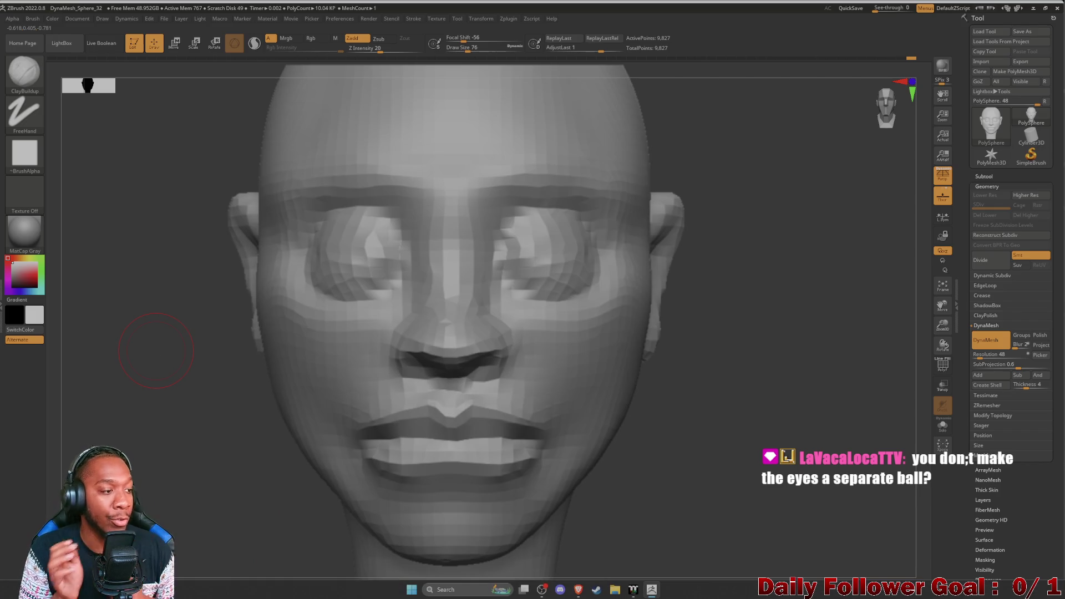
mouse_move(191, 339)
mouse_down()
mouse_move(144, 364)
mouse_move(124, 335)
mouse_move(124, 363)
mouse_move(181, 392)
mouse_up()
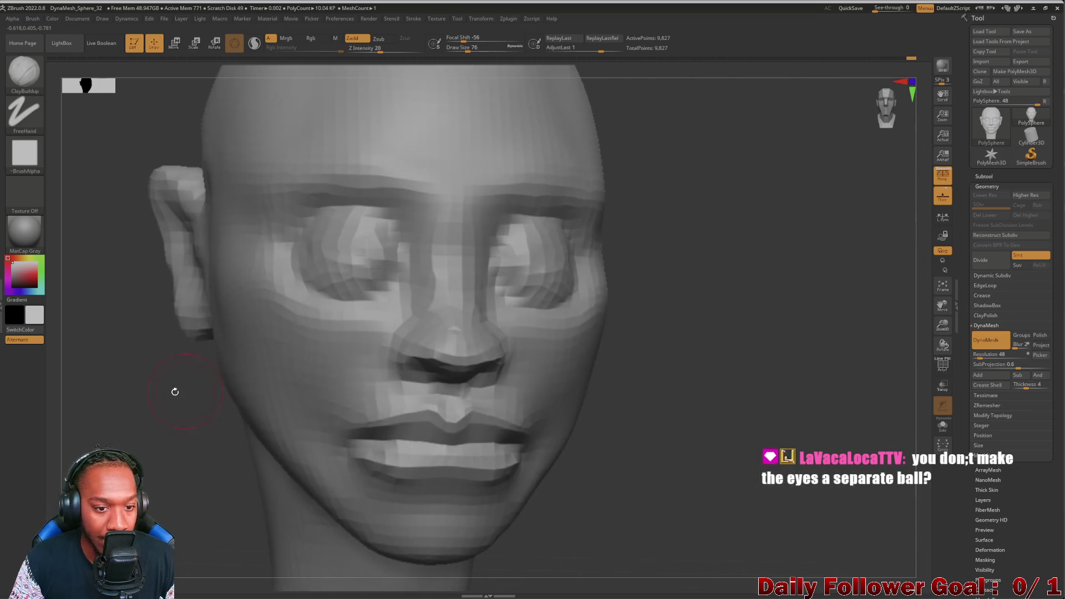
mouse_move(120, 413)
mouse_down()
mouse_move(131, 423)
mouse_move(187, 352)
mouse_up()
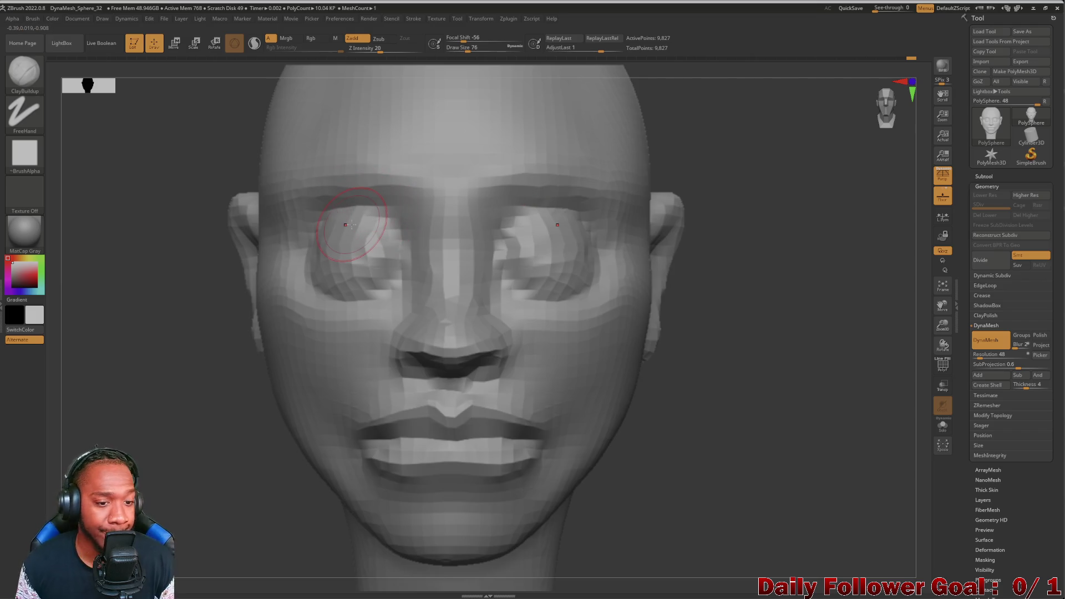
mouse_move(148, 357)
mouse_down()
mouse_move(260, 355)
mouse_move(189, 344)
mouse_move(201, 341)
mouse_move(119, 373)
mouse_up()
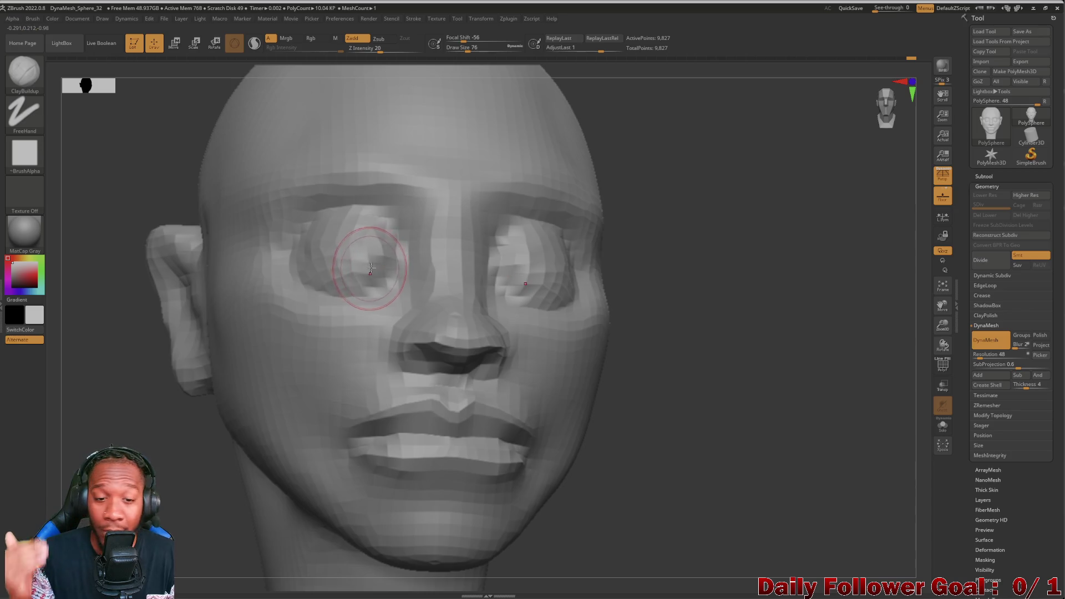
drag(139, 389, 131, 405)
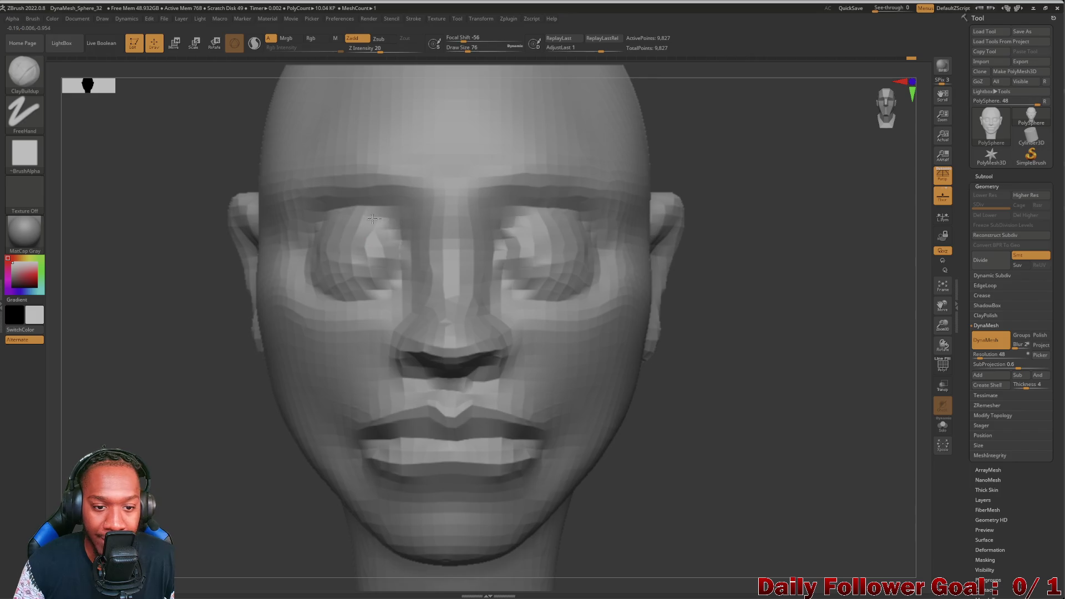
drag(374, 223, 307, 232)
mouse_move(369, 213)
mouse_down()
mouse_move(333, 205)
mouse_move(388, 211)
mouse_move(368, 226)
mouse_move(409, 236)
mouse_move(333, 190)
mouse_move(343, 191)
mouse_move(288, 260)
mouse_move(284, 294)
mouse_move(409, 295)
mouse_move(284, 271)
mouse_up()
drag(407, 290, 270, 273)
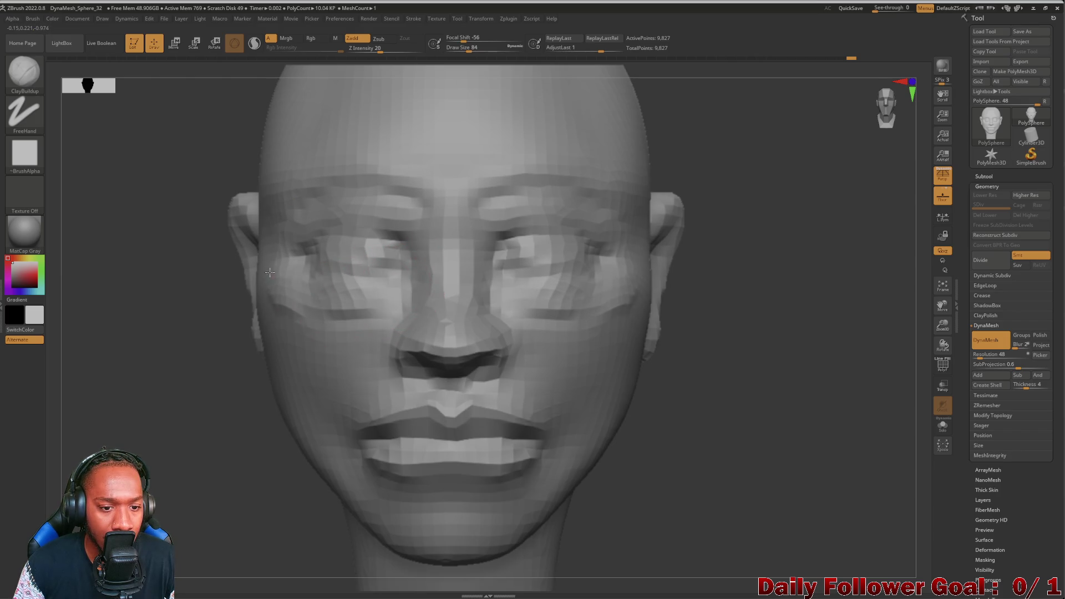
mouse_move(406, 289)
mouse_down()
mouse_move(417, 259)
mouse_move(361, 206)
mouse_up()
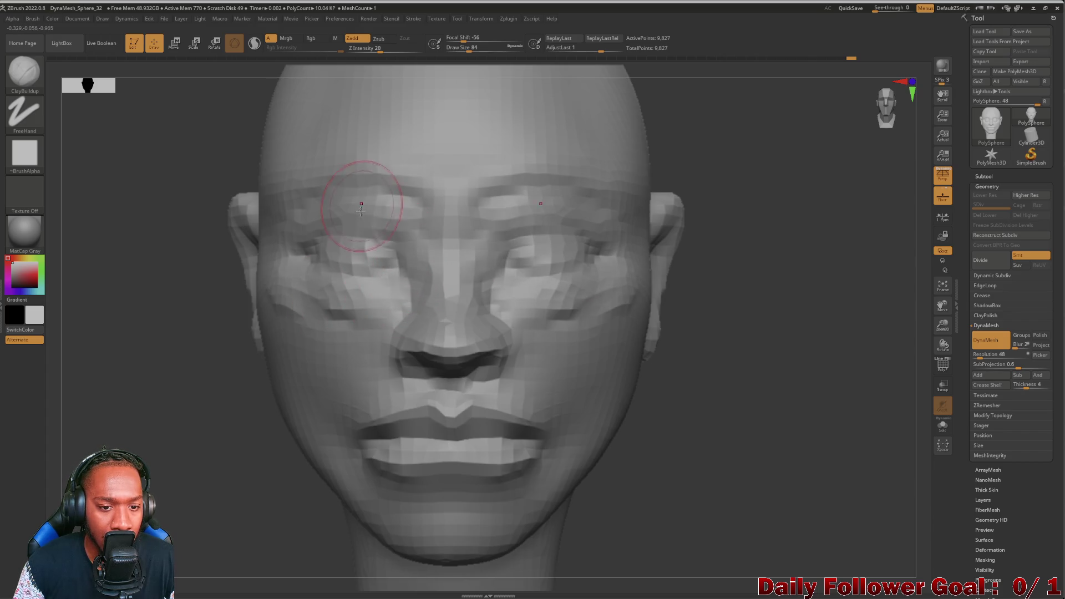
Step: Smooth the brow, eye, cheek and nose-side areas
drag(177, 359, 159, 368)
mouse_move(114, 399)
mouse_down()
mouse_move(143, 330)
mouse_move(131, 385)
mouse_move(98, 392)
mouse_move(128, 390)
mouse_move(142, 449)
mouse_move(109, 428)
mouse_move(118, 375)
mouse_move(105, 387)
mouse_up()
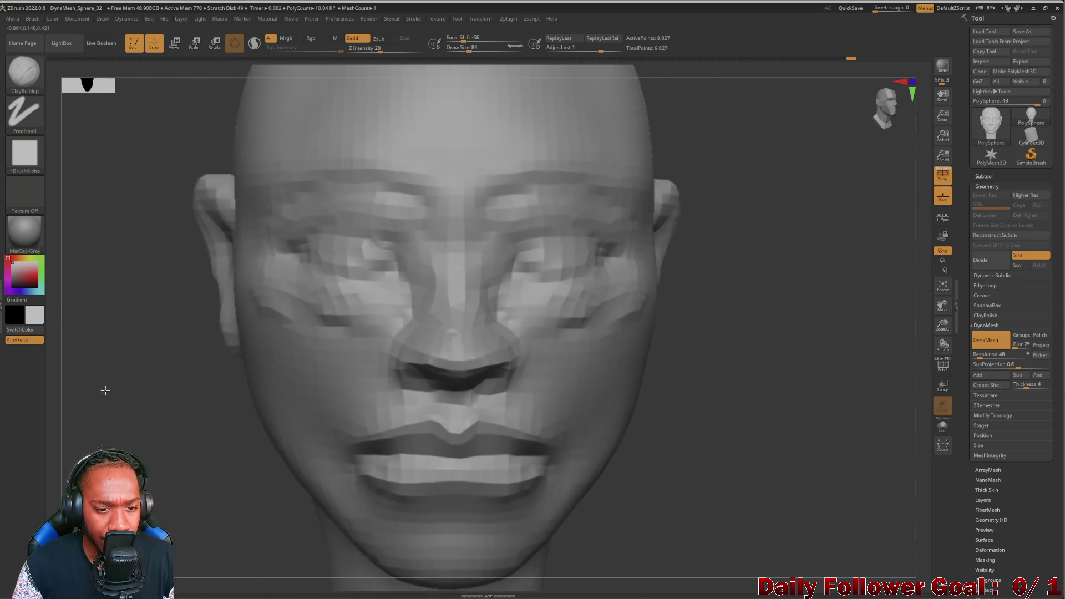
shift+drag(405, 207, 383, 191)
shift+drag(285, 321, 256, 270)
shift+drag(339, 331, 299, 309)
mouse_move(136, 402)
mouse_down()
mouse_move(119, 438)
mouse_move(114, 404)
mouse_move(118, 458)
mouse_move(183, 399)
mouse_up()
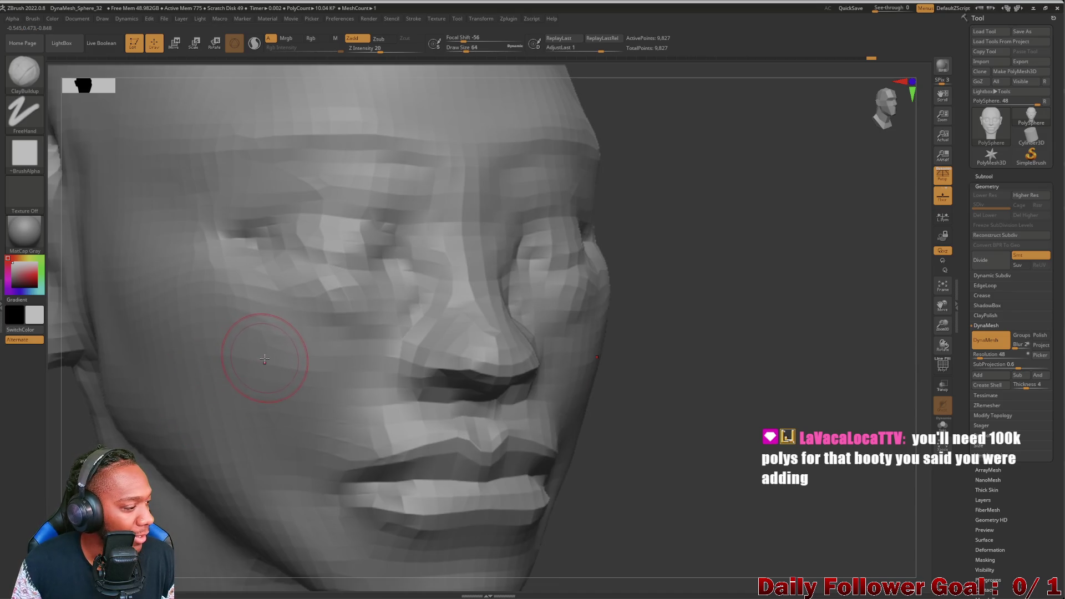
shift+drag(345, 304, 380, 285)
mouse_move(49, 442)
mouse_down()
mouse_move(139, 388)
mouse_move(244, 283)
mouse_up()
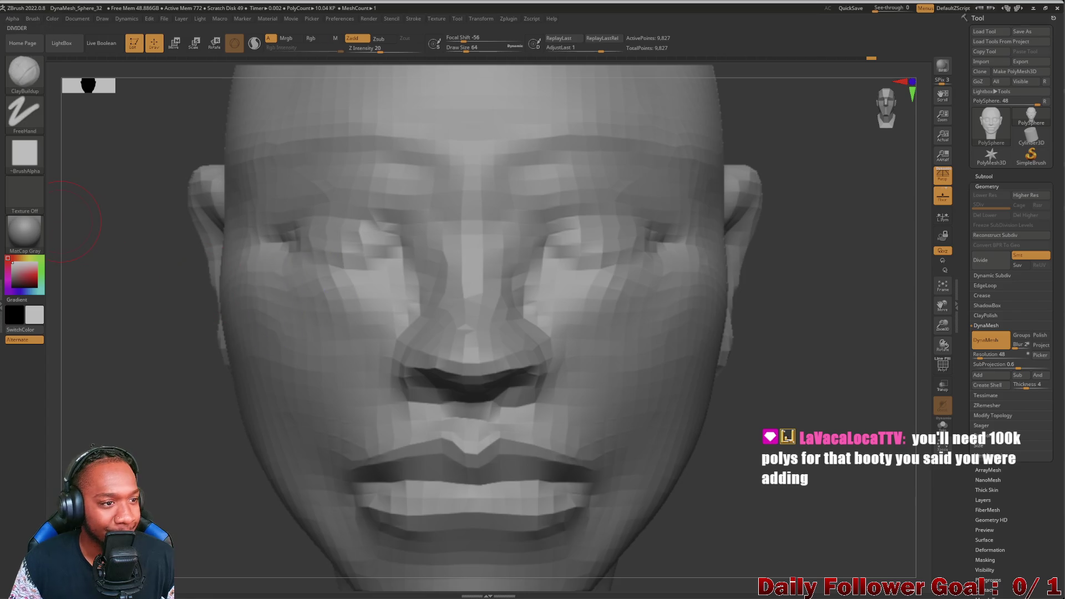
click(34, 77)
Step: Carve creases under both eyes and along the upper eyelids and brow with DamStandard
click(200, 79)
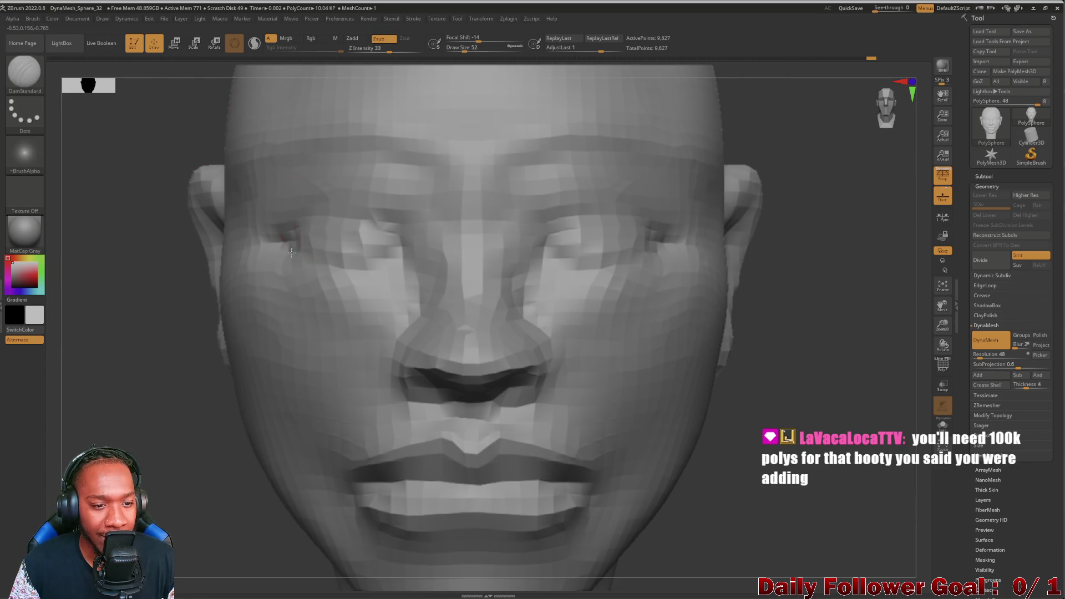
mouse_move(343, 277)
mouse_down()
mouse_move(372, 265)
mouse_move(365, 282)
mouse_move(405, 283)
mouse_up()
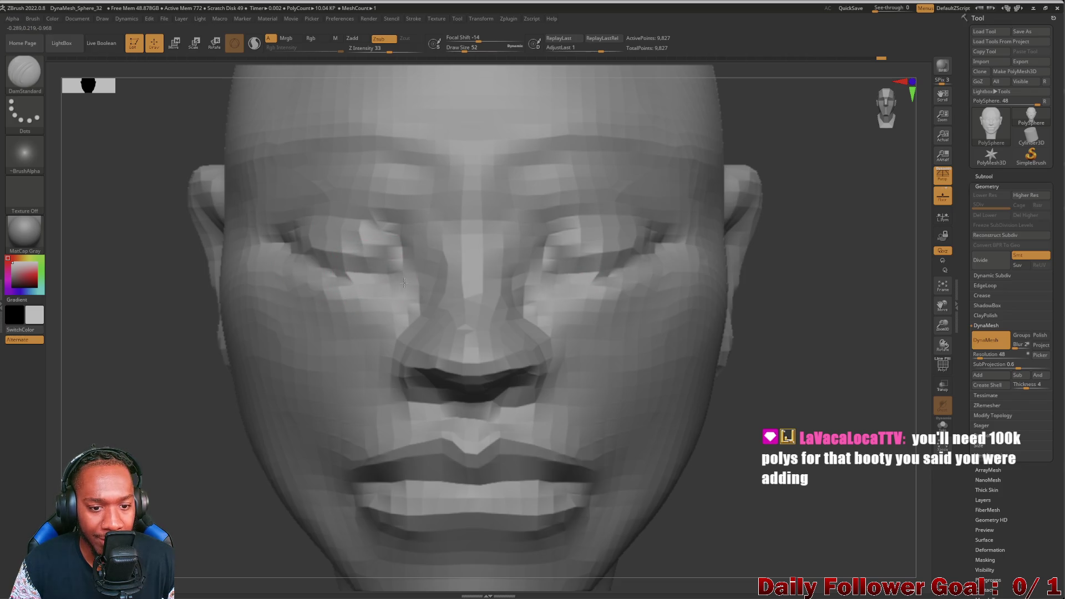
mouse_move(395, 222)
mouse_down()
mouse_move(419, 277)
mouse_move(344, 213)
mouse_move(301, 220)
mouse_up()
mouse_move(109, 392)
alt+mouse_down()
mouse_move(109, 347)
mouse_move(140, 385)
mouse_move(97, 380)
mouse_move(128, 387)
mouse_move(143, 380)
mouse_move(123, 374)
mouse_move(177, 375)
alt+mouse_up()
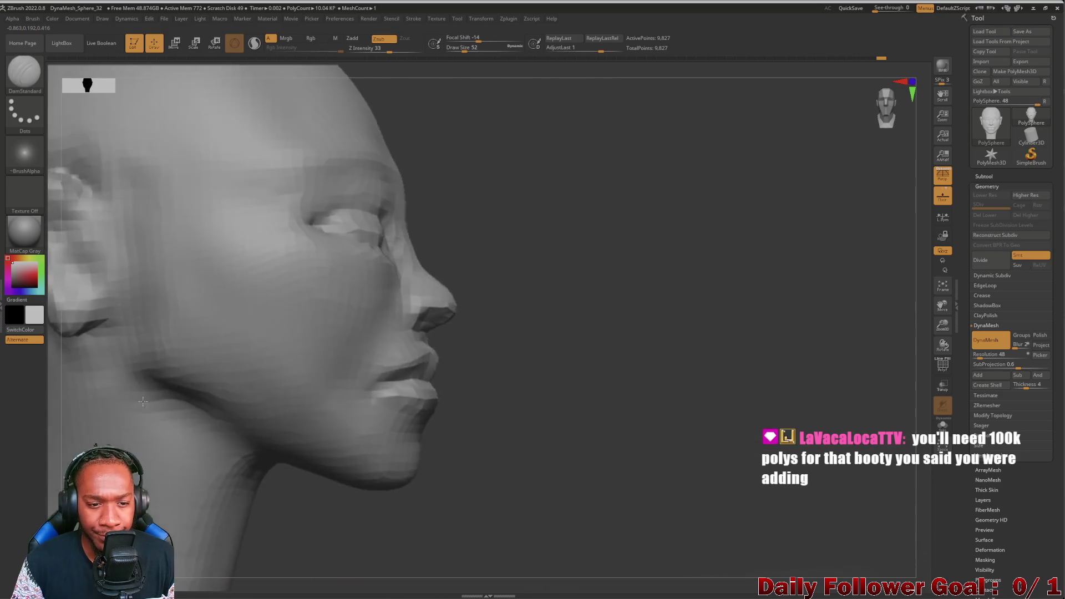
key(shift)
shift+drag(506, 281, 433, 199)
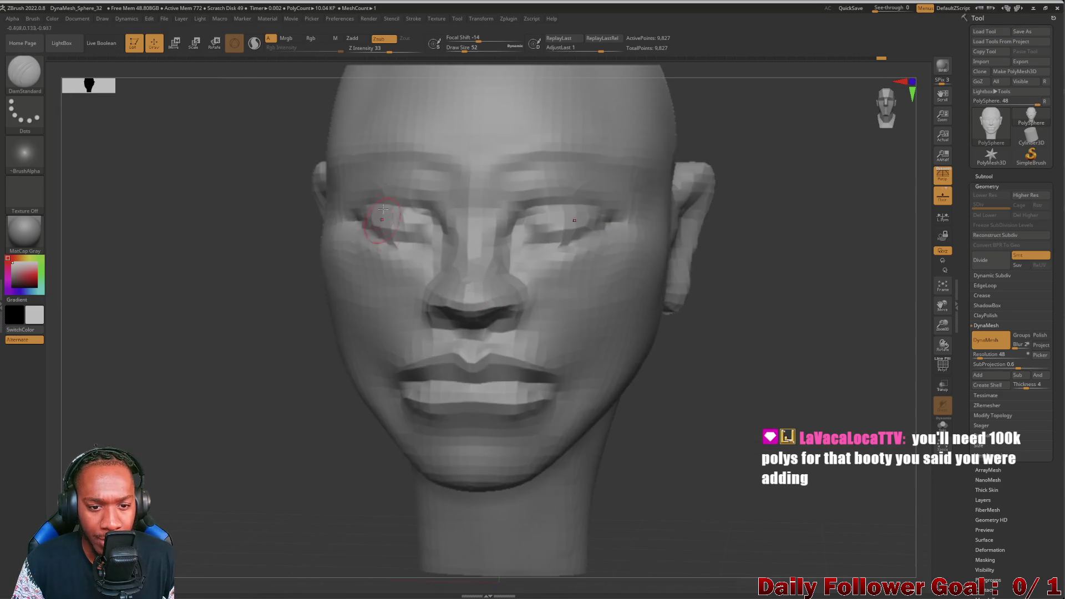
mouse_move(222, 355)
mouse_down()
mouse_move(148, 352)
mouse_move(136, 404)
mouse_up()
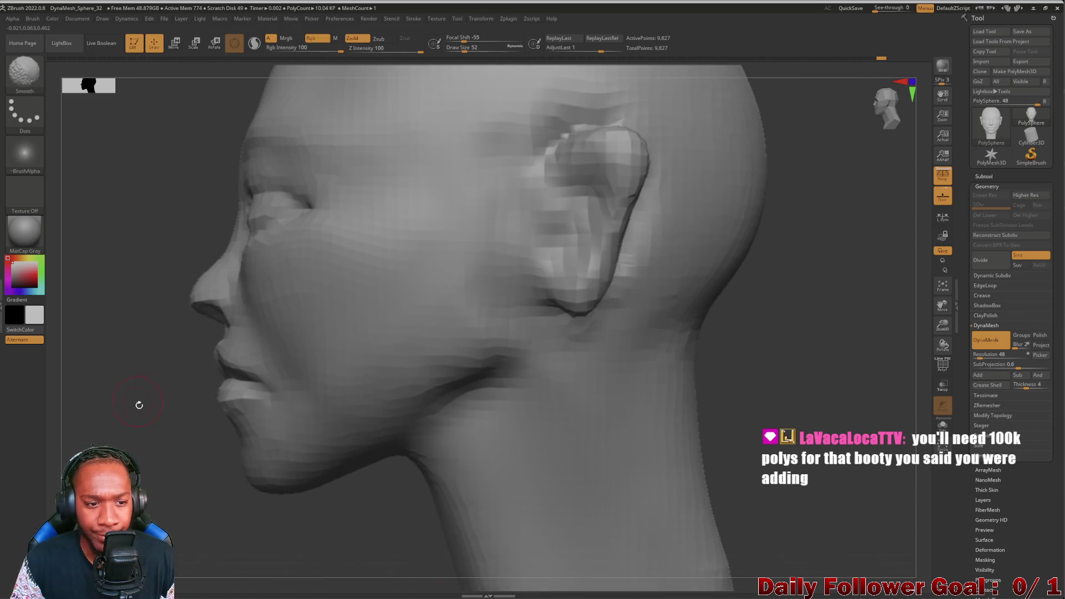
Step: Try a DynaMesh remesh, undo it, and return to a near-frontal view
ctrl+drag(73, 430, 78, 399)
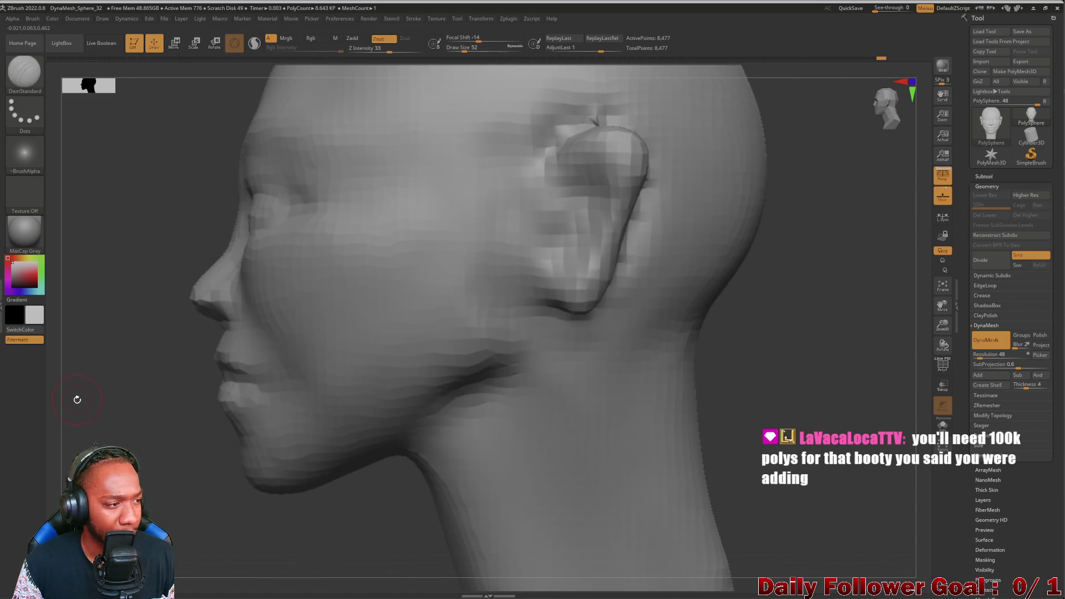
key(ctrl+z)
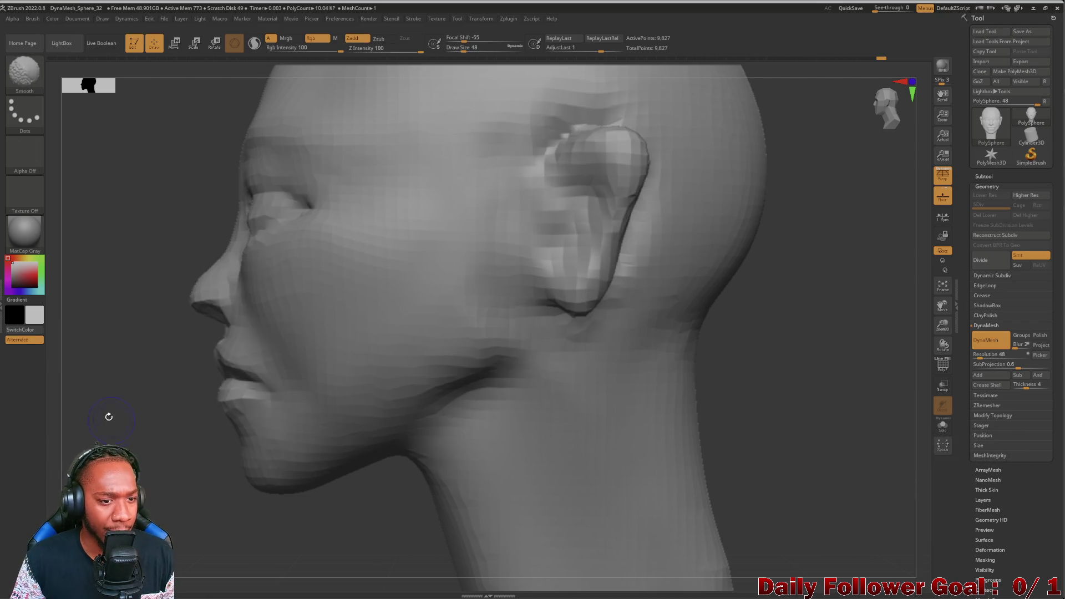
mouse_move(126, 427)
alt+mouse_down()
mouse_move(96, 364)
mouse_move(193, 425)
mouse_move(150, 425)
mouse_move(140, 448)
mouse_move(200, 434)
mouse_move(239, 442)
alt+mouse_up()
mouse_move(358, 529)
mouse_down()
mouse_move(364, 546)
mouse_move(198, 478)
mouse_up()
mouse_move(361, 396)
mouse_down()
mouse_move(308, 392)
mouse_move(249, 440)
mouse_move(238, 423)
mouse_move(263, 563)
mouse_up()
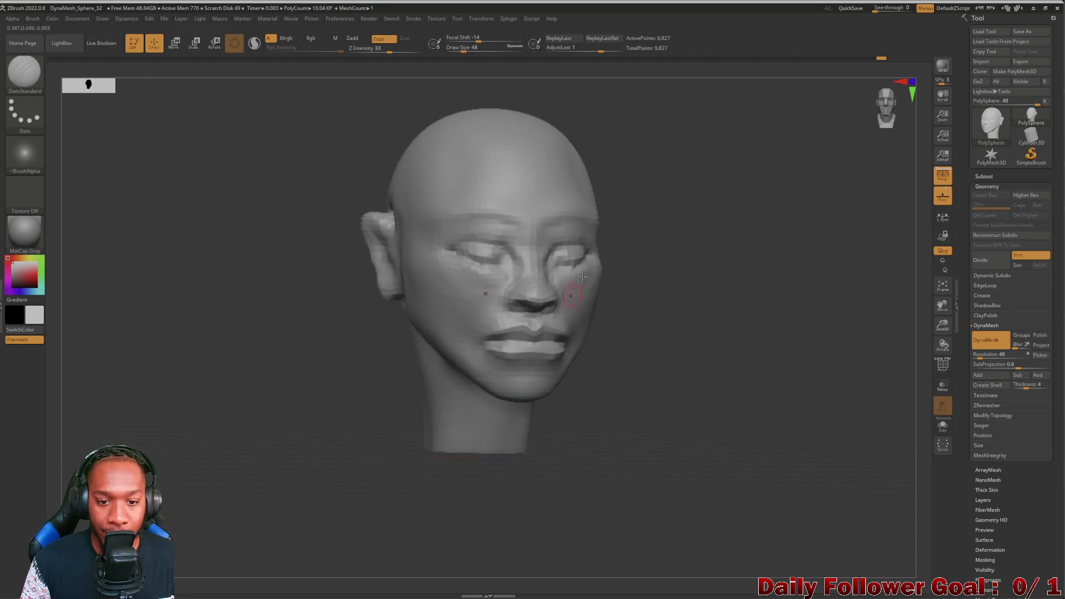
Step: Scrub the Undo History back to an earlier state with softer eye sockets
mouse_move(617, 247)
mouse_down()
mouse_move(247, 415)
mouse_move(197, 411)
mouse_move(211, 413)
mouse_move(221, 435)
mouse_move(183, 430)
mouse_up()
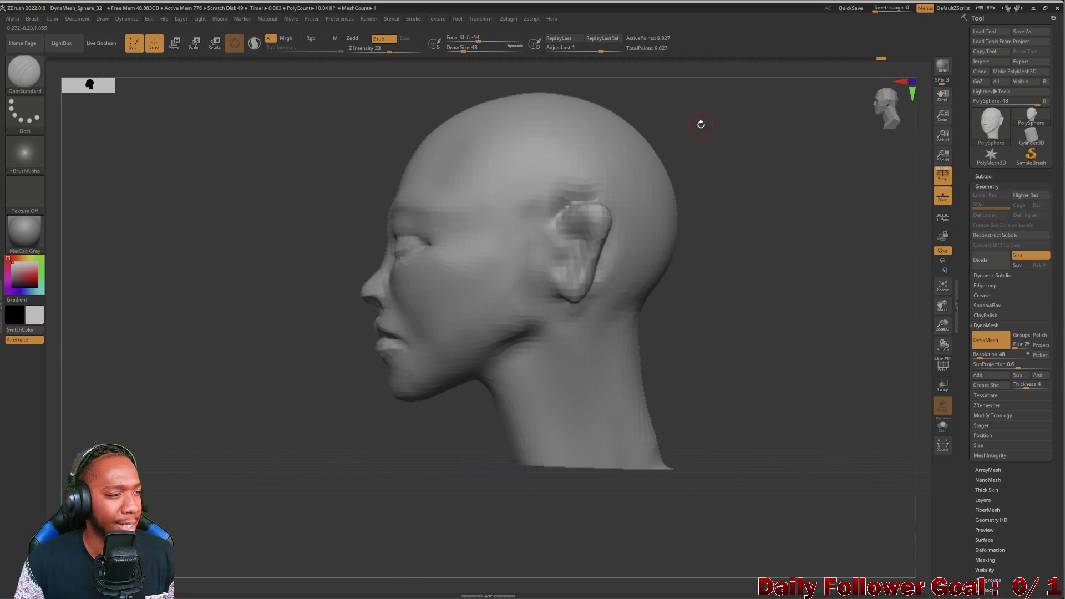
drag(878, 60, 820, 56)
mouse_move(176, 380)
mouse_down()
mouse_move(209, 380)
mouse_move(204, 418)
mouse_up()
scroll(221, 499, up, 5)
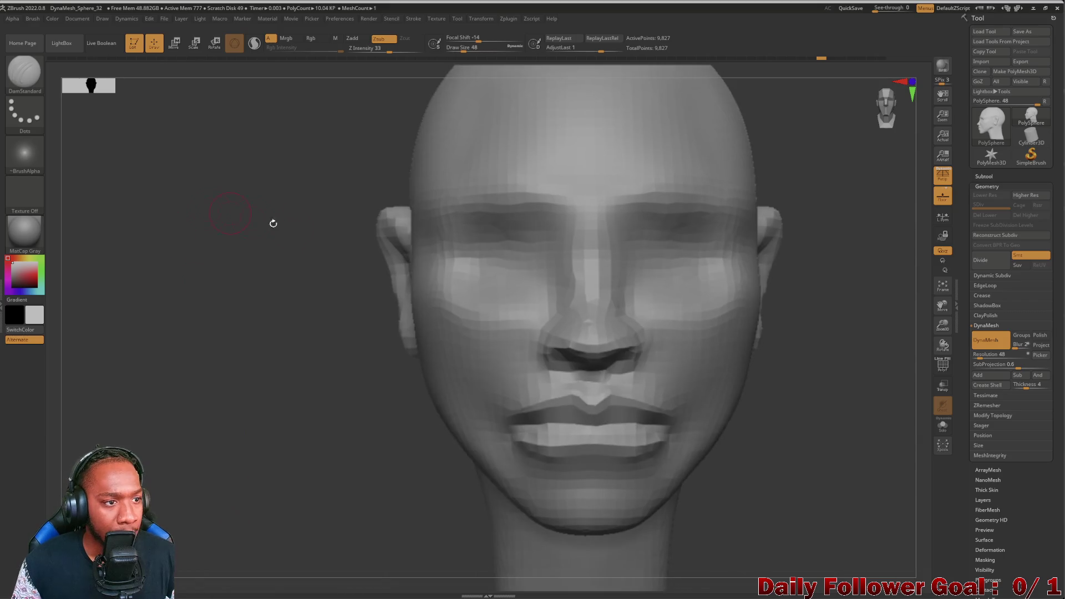
Step: Pick the Inflat brush and stroke the face, raising the warning about 71 undo entries
click(25, 72)
click(318, 90)
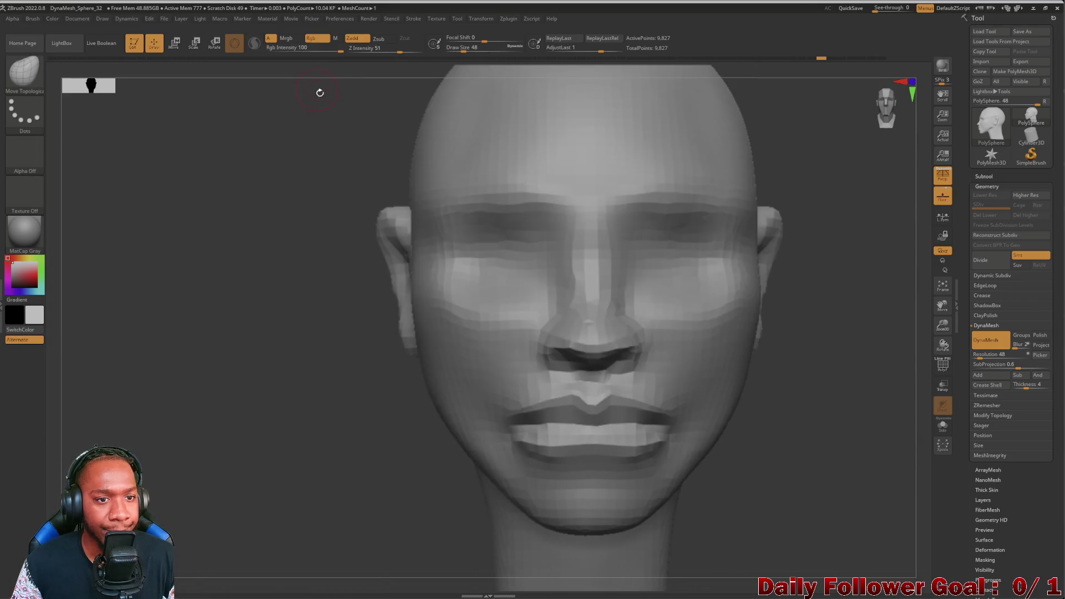
click(25, 72)
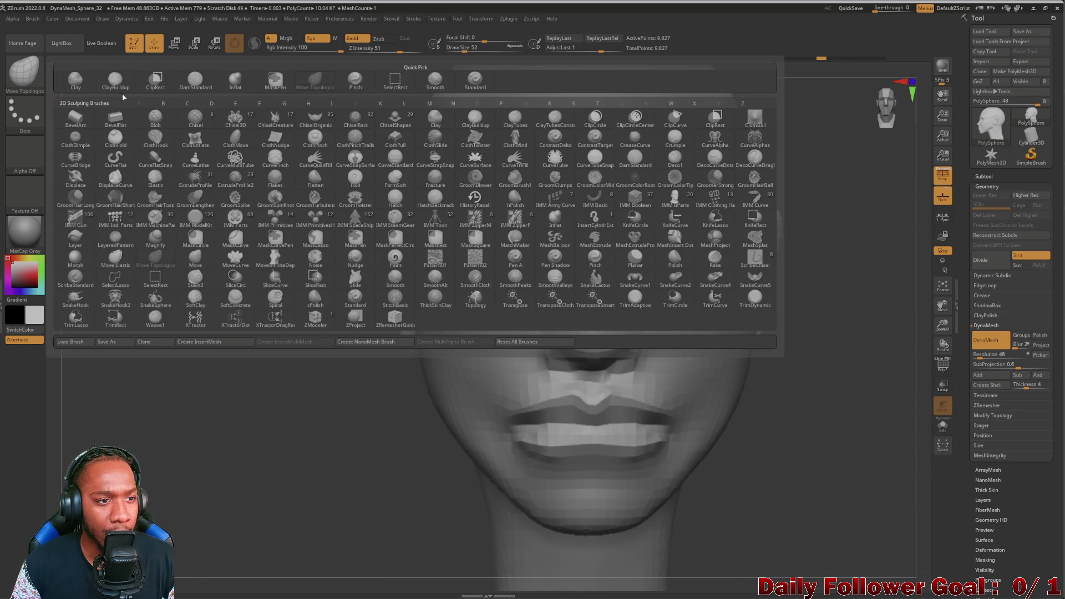
click(235, 80)
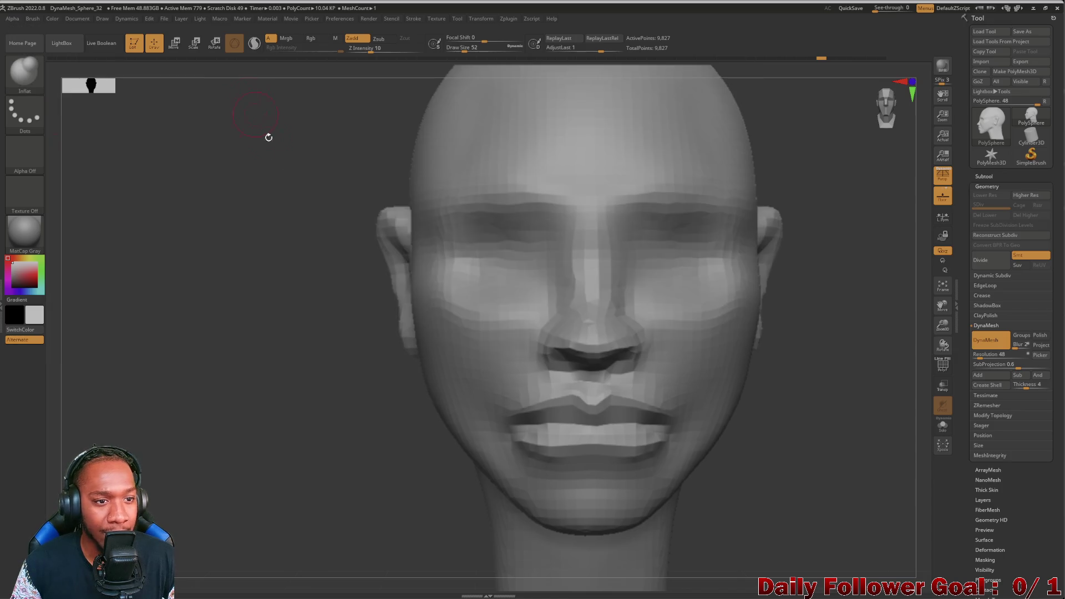
click(493, 254)
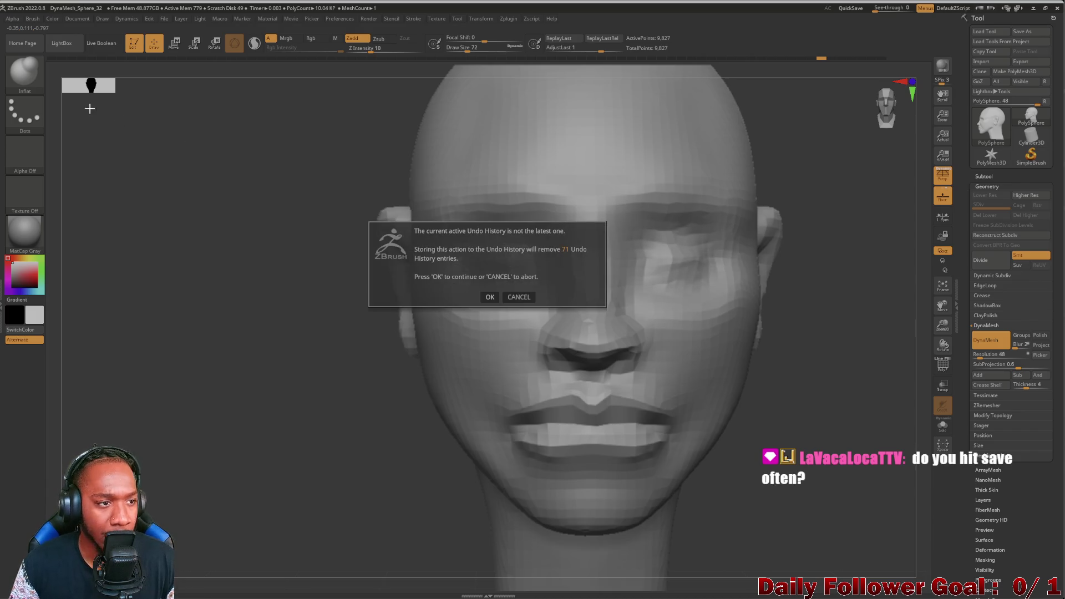
Step: Confirm discarding the later undo history and select ClayBuildup
click(487, 297)
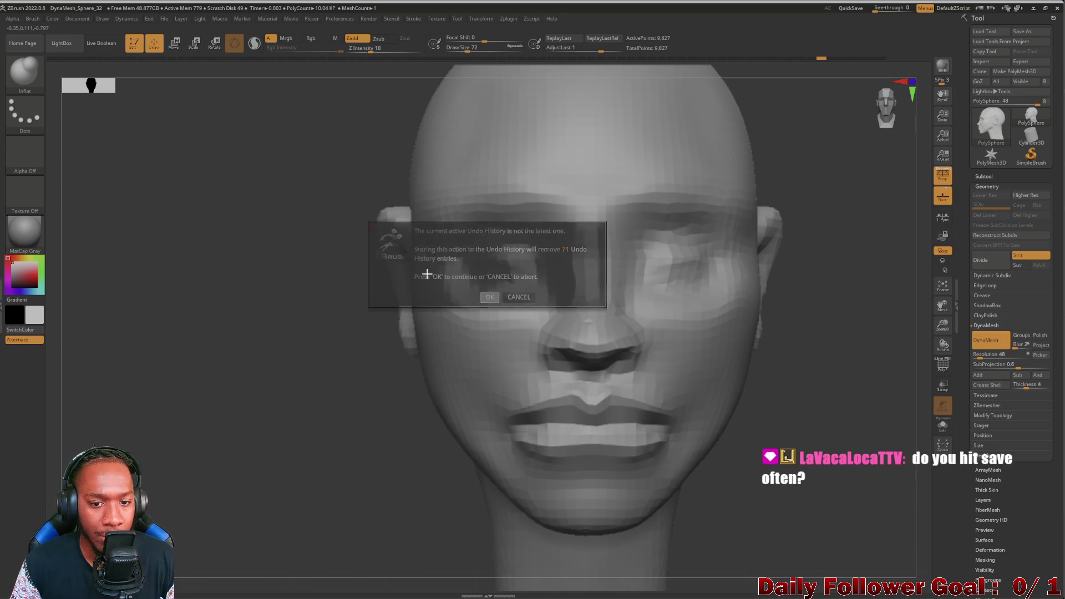
click(26, 83)
click(451, 268)
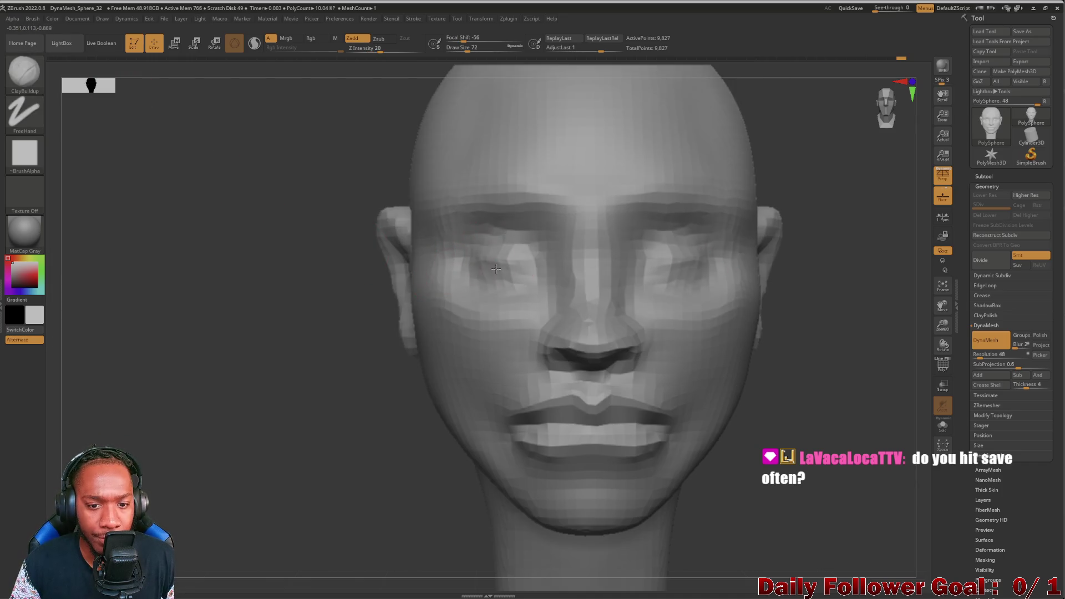
Step: Rebuild both eye sockets symmetrically, check the profile, and switch to MaskPen
mouse_move(499, 270)
mouse_down()
mouse_move(501, 238)
mouse_move(516, 275)
mouse_move(521, 258)
mouse_move(509, 272)
mouse_up()
mouse_move(183, 341)
mouse_down()
mouse_move(210, 342)
mouse_move(159, 335)
mouse_move(179, 350)
mouse_move(250, 361)
mouse_move(361, 321)
mouse_up()
mouse_move(499, 300)
mouse_down()
mouse_move(488, 261)
mouse_move(527, 260)
mouse_up()
mouse_move(333, 338)
mouse_down()
mouse_move(235, 373)
mouse_move(252, 408)
mouse_move(203, 416)
mouse_up()
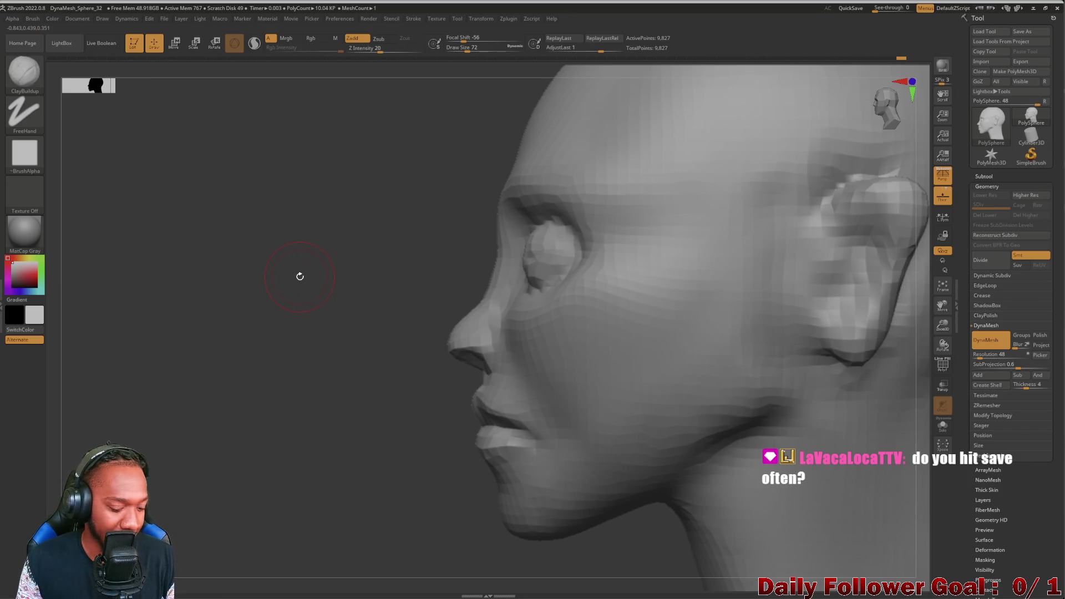
key(ctrl)
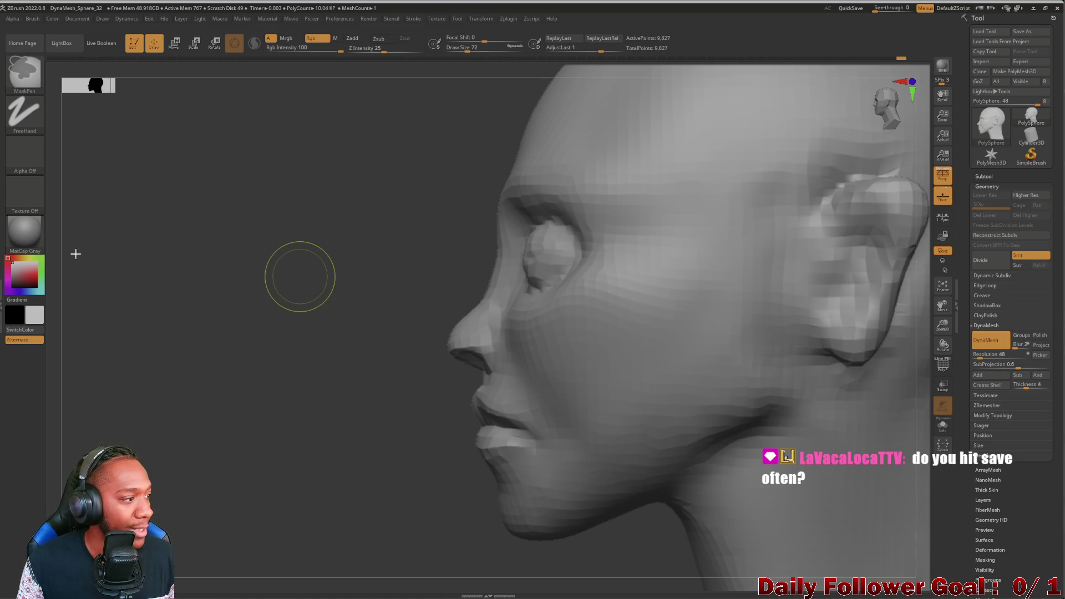
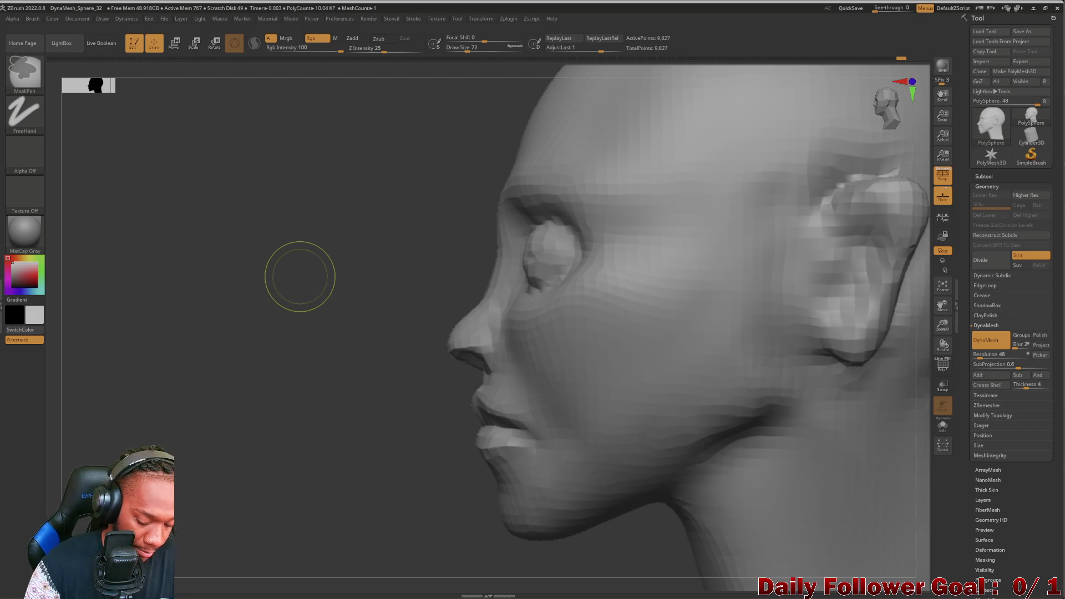
Step: Save the project and build up both eye sockets and upper lids with a smaller brush
key(ctrl+s)
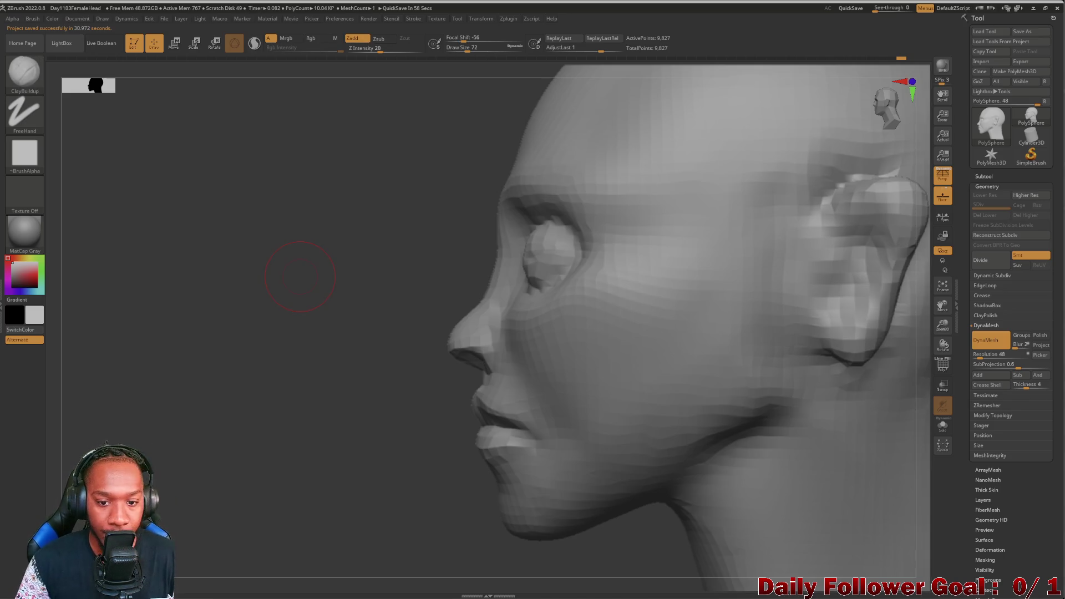
shift+drag(150, 355, 174, 384)
mouse_move(223, 349)
alt+mouse_down()
mouse_move(208, 386)
mouse_move(290, 316)
alt+mouse_up()
key(bracketleft)
key(bracketleft)
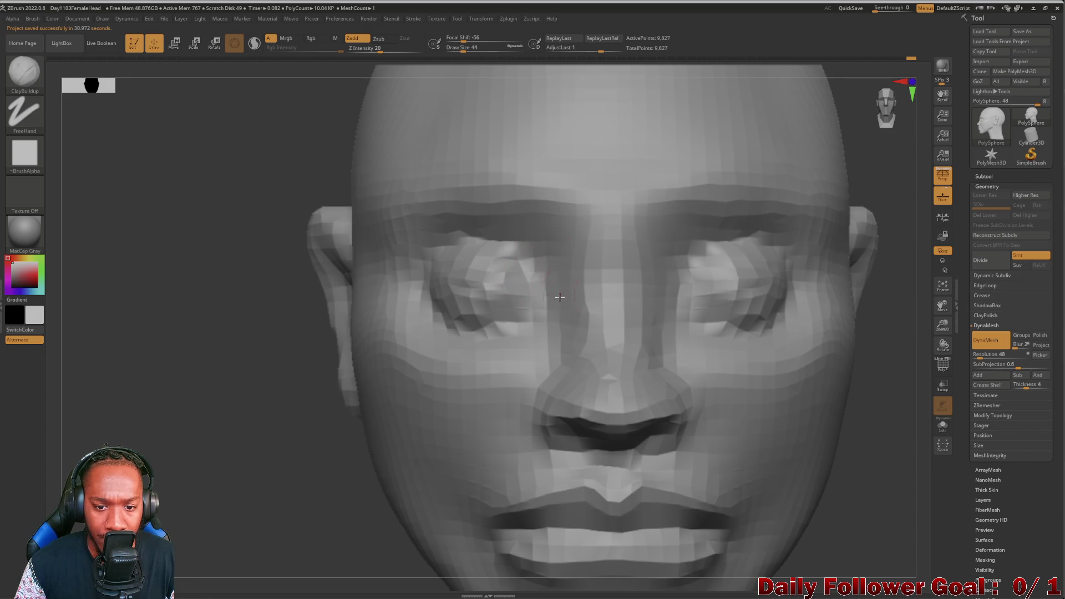
drag(533, 272, 563, 297)
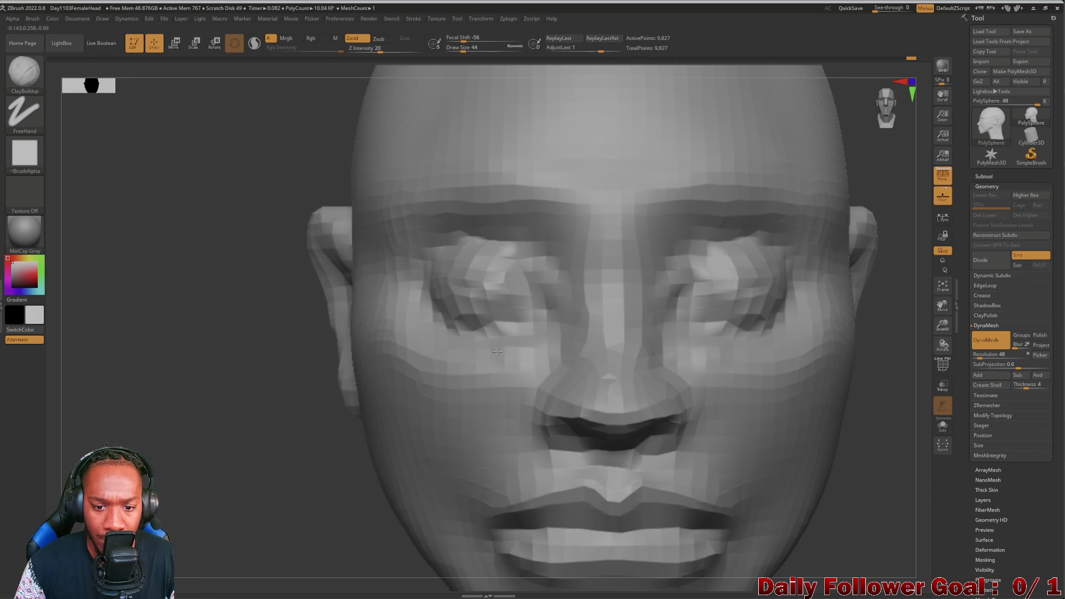
mouse_move(540, 339)
mouse_down()
mouse_move(547, 353)
mouse_move(540, 290)
mouse_move(546, 265)
mouse_move(560, 262)
mouse_move(460, 234)
mouse_up()
mouse_move(553, 246)
mouse_down()
mouse_move(427, 233)
mouse_move(413, 253)
mouse_move(475, 226)
mouse_move(549, 230)
mouse_up()
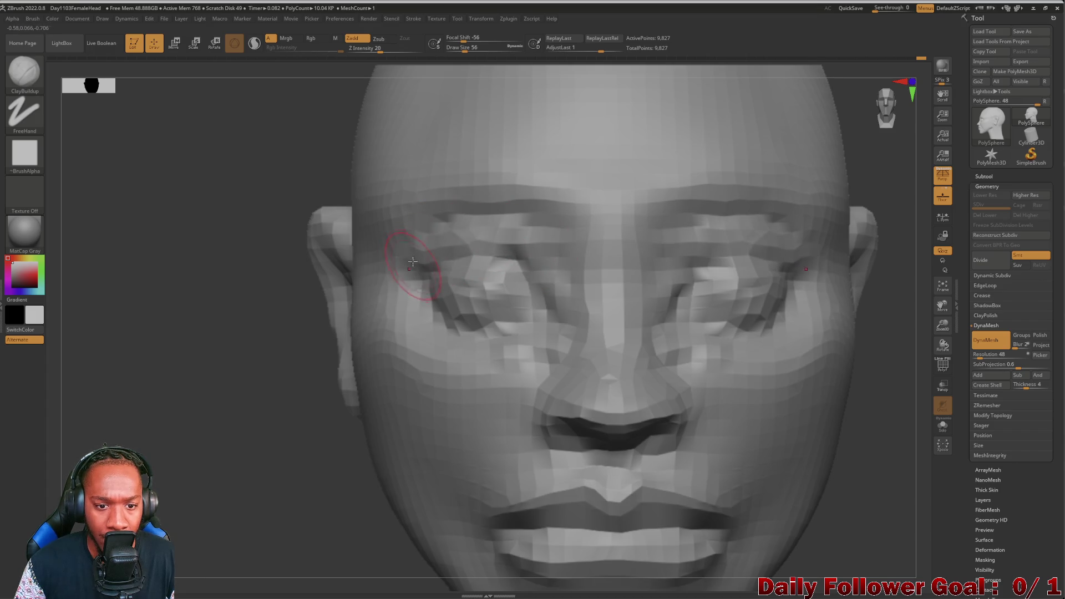
Step: Build up the under-eyes, outer eye corners and left cheek, and refine the left upper lid
drag(490, 349, 449, 319)
drag(522, 332, 444, 299)
mouse_move(443, 300)
mouse_down()
mouse_move(418, 280)
mouse_move(420, 268)
mouse_up()
mouse_move(315, 313)
mouse_down()
mouse_move(147, 392)
mouse_move(133, 430)
mouse_move(106, 362)
mouse_move(95, 381)
mouse_move(128, 452)
mouse_move(302, 405)
mouse_up()
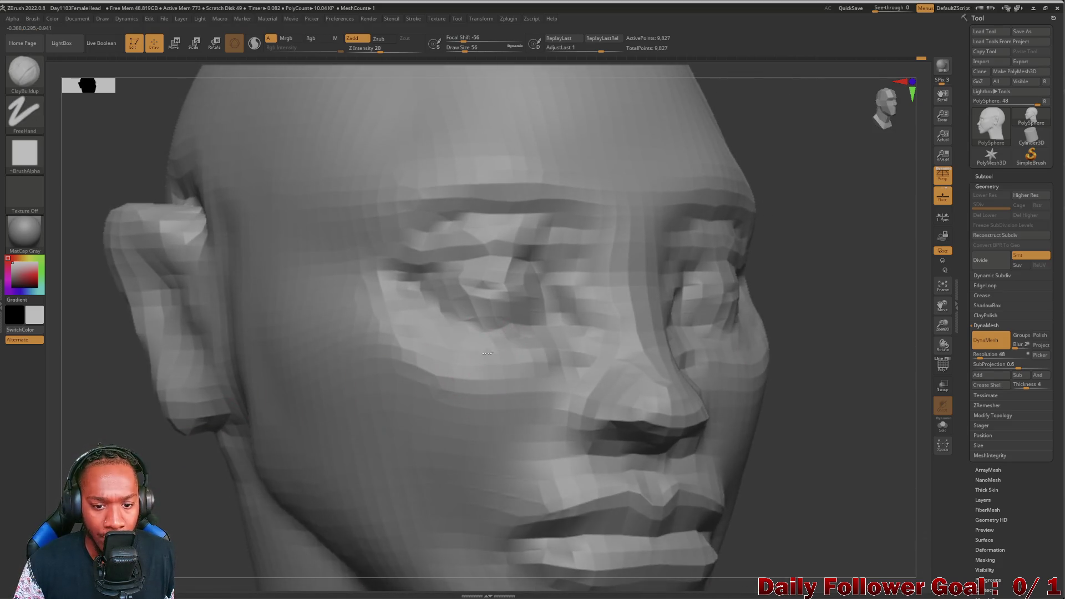
drag(460, 344, 410, 313)
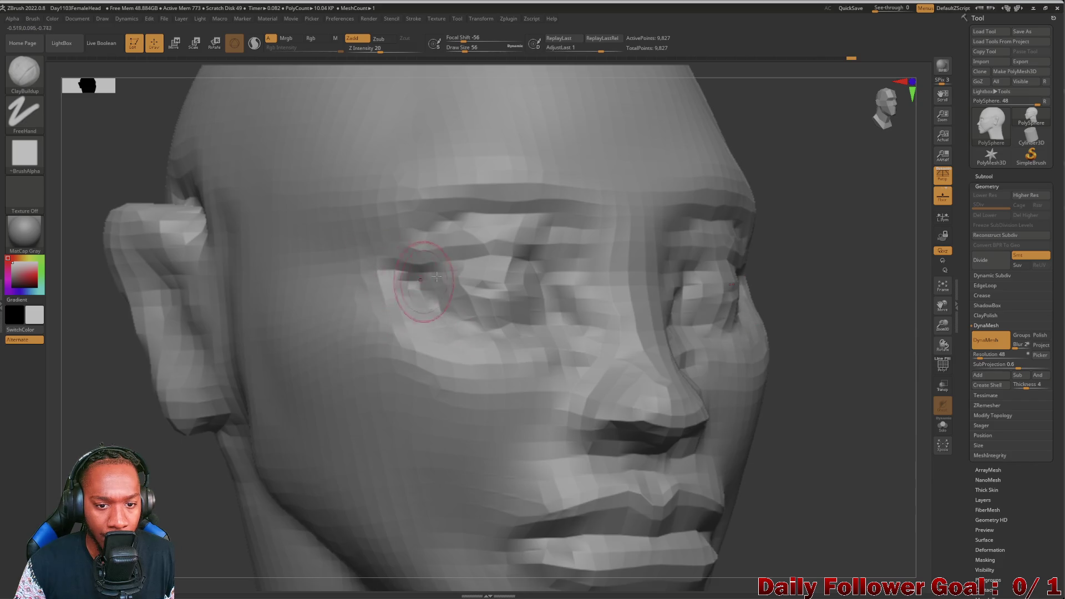
drag(405, 275, 424, 267)
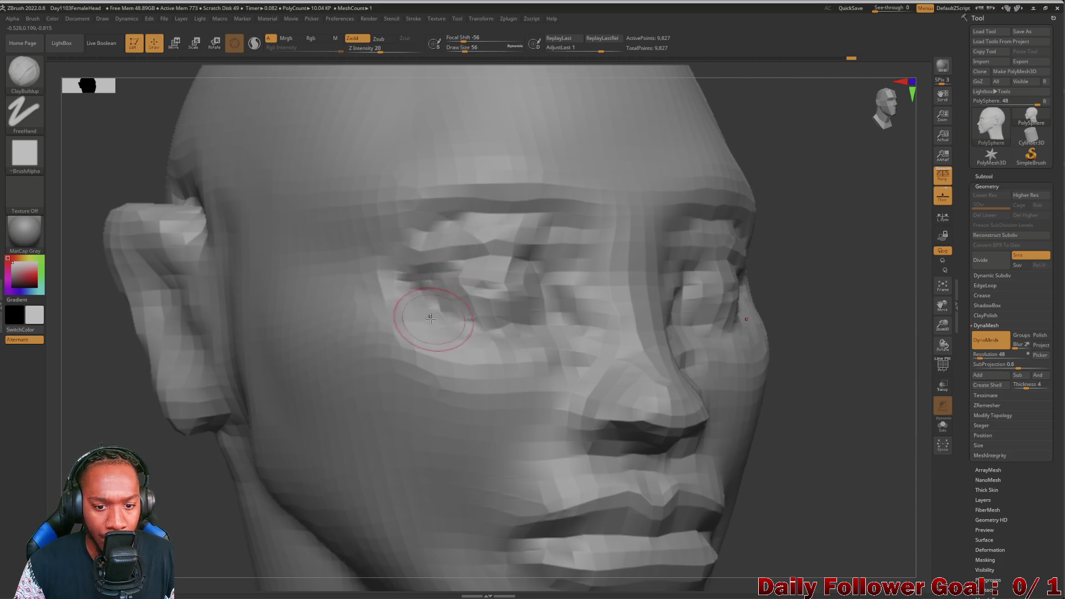
key(bracketright)
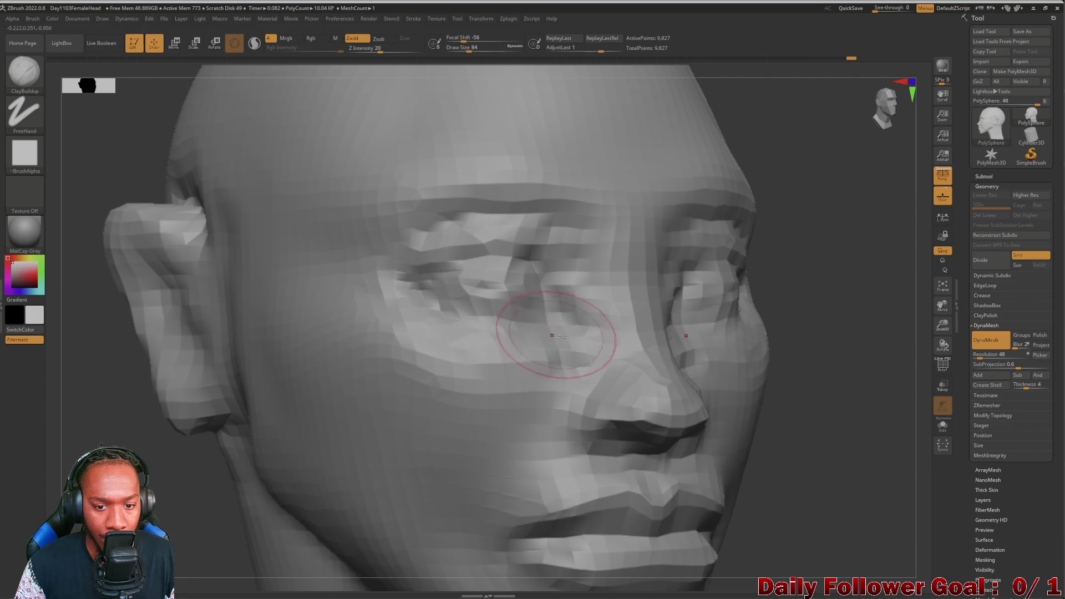
mouse_move(178, 442)
mouse_down()
mouse_move(99, 449)
mouse_move(126, 285)
mouse_up()
mouse_move(167, 392)
mouse_down()
mouse_move(111, 418)
mouse_move(135, 431)
mouse_move(111, 438)
mouse_move(134, 427)
mouse_move(124, 373)
mouse_up()
Step: Switch to DamStandard and carve creases under the eyes and along the upper eyelids
click(24, 72)
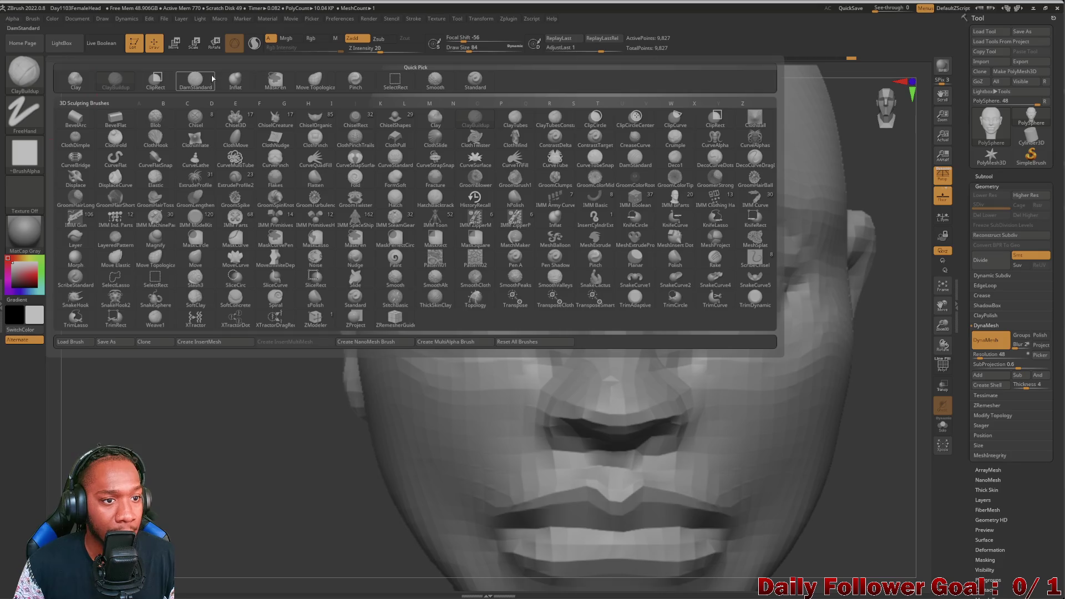
click(195, 80)
mouse_move(546, 294)
mouse_down()
mouse_move(527, 347)
mouse_move(488, 330)
mouse_up()
mouse_move(538, 360)
mouse_down()
mouse_move(474, 333)
mouse_move(433, 296)
mouse_up()
drag(502, 253, 460, 260)
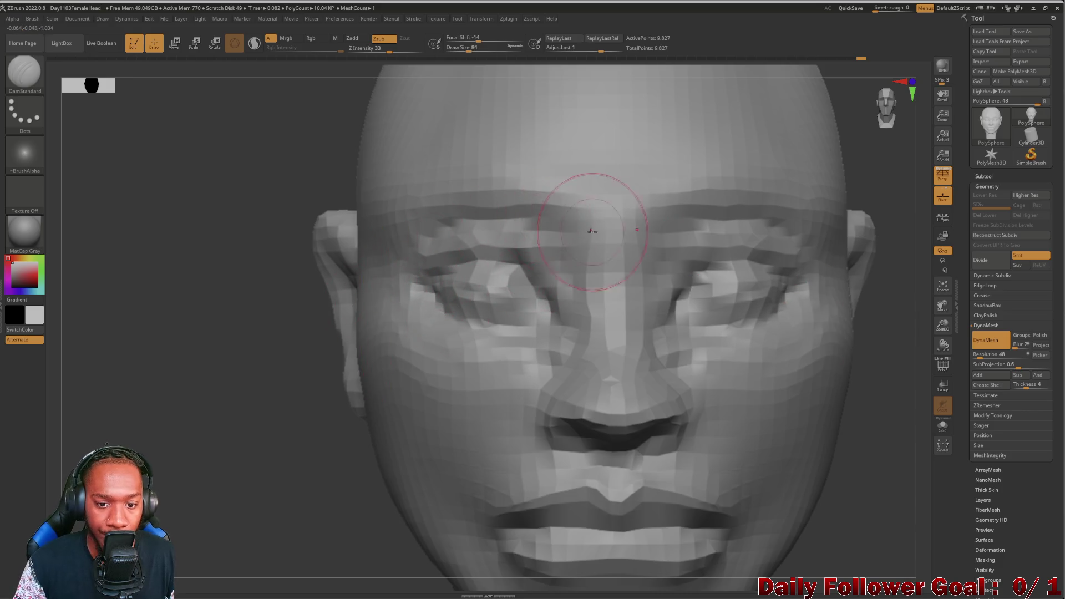
Step: Smooth the brow, nose bridge and upper-eye area, reviewing from below and three-quarter views
shift+drag(551, 237, 523, 202)
mouse_move(450, 210)
shift+mouse_down()
mouse_move(513, 216)
mouse_move(438, 219)
mouse_move(387, 321)
mouse_move(464, 380)
mouse_move(475, 360)
shift+mouse_up()
mouse_move(230, 478)
mouse_down()
mouse_move(173, 482)
mouse_move(192, 392)
mouse_move(228, 409)
mouse_move(186, 416)
mouse_move(320, 462)
mouse_up()
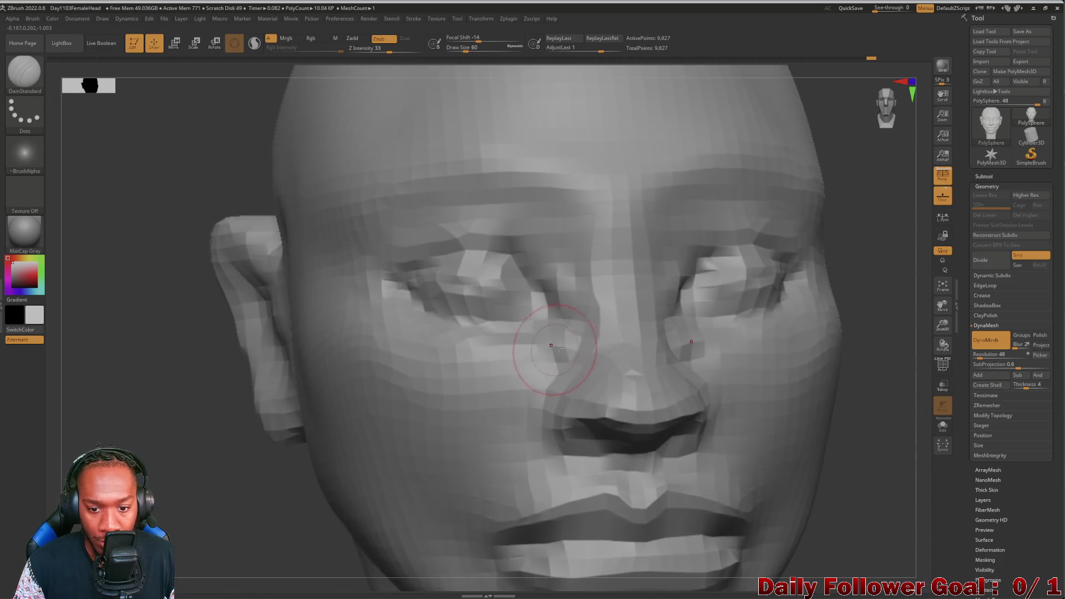
key(shift)
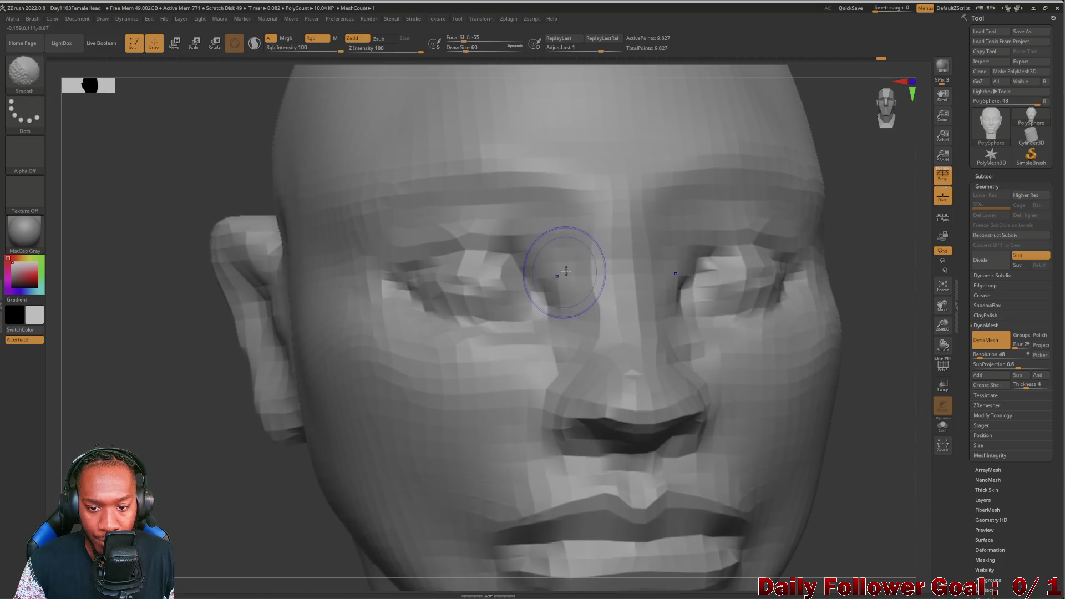
mouse_move(166, 355)
mouse_down()
mouse_move(183, 361)
mouse_move(166, 354)
mouse_move(158, 366)
mouse_move(166, 369)
mouse_move(107, 397)
mouse_move(83, 392)
mouse_up()
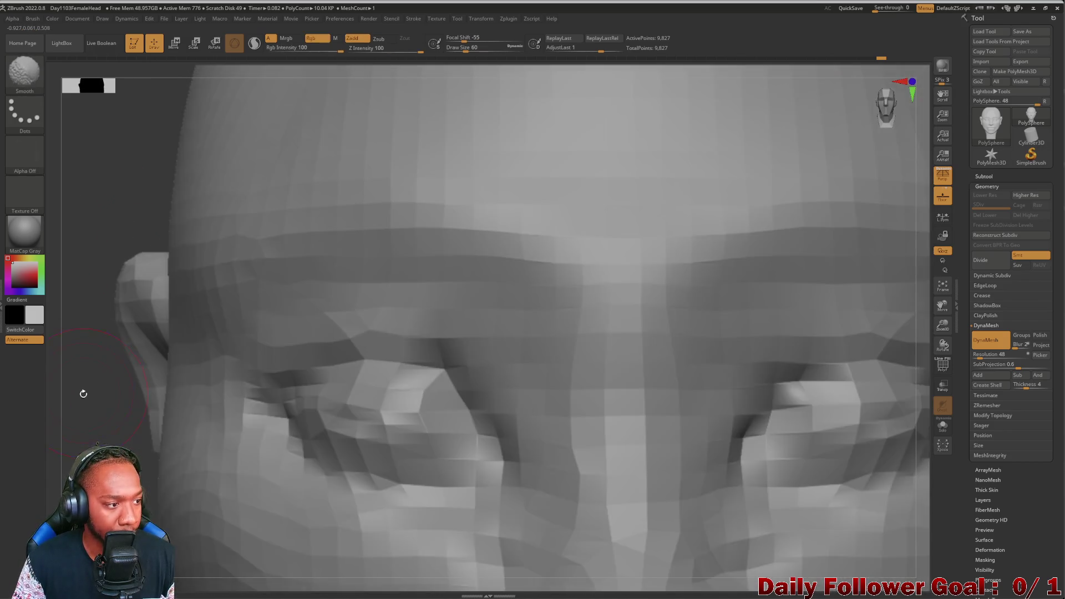
mouse_move(111, 217)
alt+mouse_down()
mouse_move(123, 142)
mouse_move(119, 375)
mouse_move(157, 188)
mouse_move(126, 314)
mouse_move(155, 275)
mouse_move(240, 400)
mouse_move(139, 411)
mouse_move(364, 430)
alt+mouse_up()
mouse_move(263, 421)
mouse_down()
mouse_move(273, 423)
mouse_move(213, 398)
mouse_move(212, 413)
mouse_move(213, 403)
mouse_move(197, 419)
mouse_move(170, 413)
mouse_move(247, 401)
mouse_move(256, 373)
mouse_move(230, 383)
mouse_move(244, 316)
mouse_up()
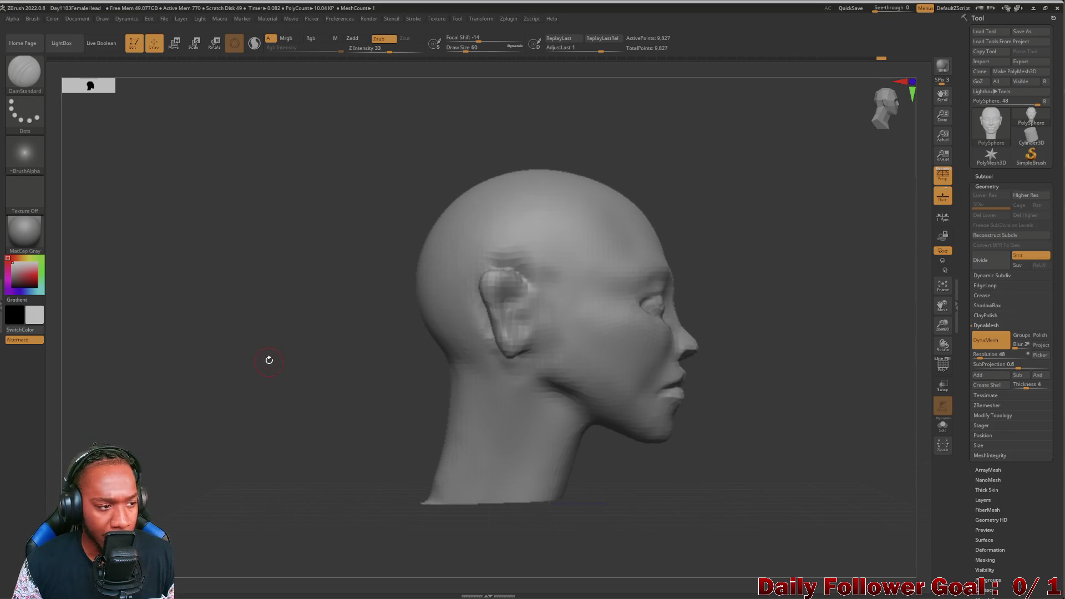
click(24, 72)
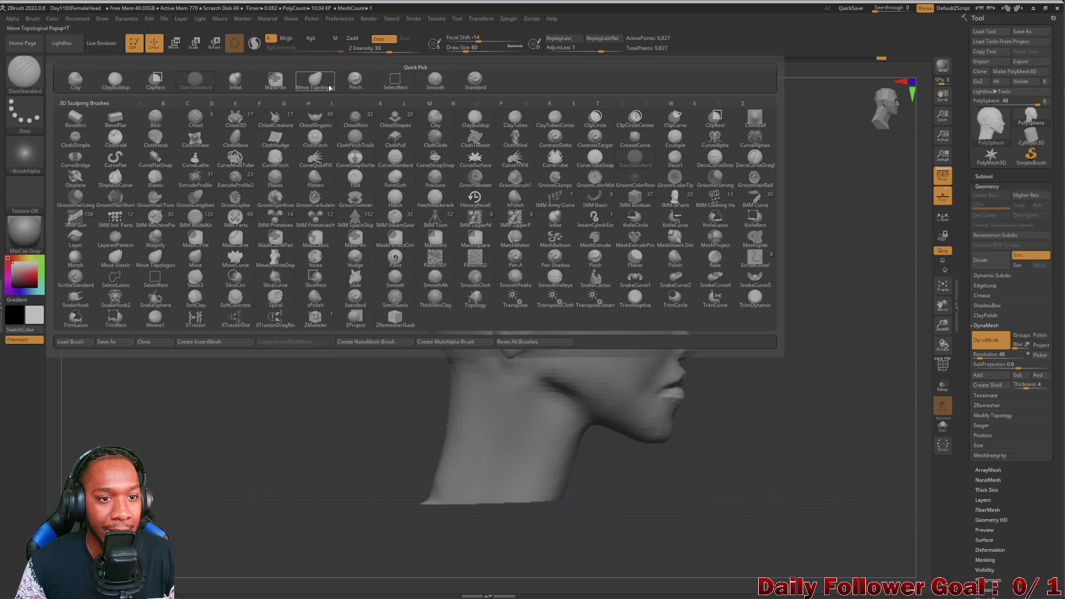
Step: With Move Topological, push the nose and lip profile inward and raise the skull top
click(315, 81)
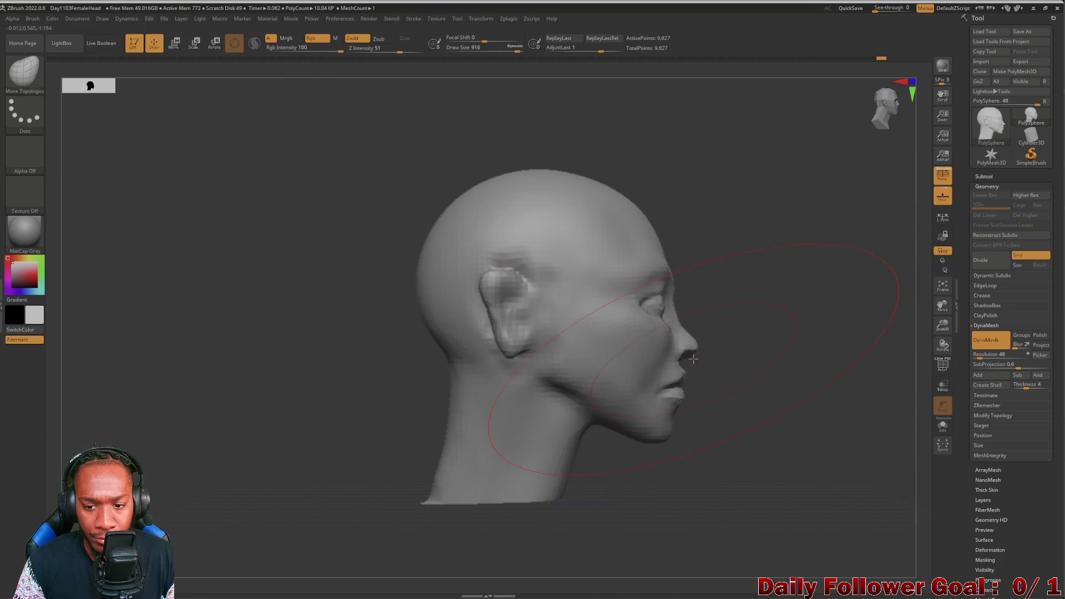
drag(697, 348, 693, 350)
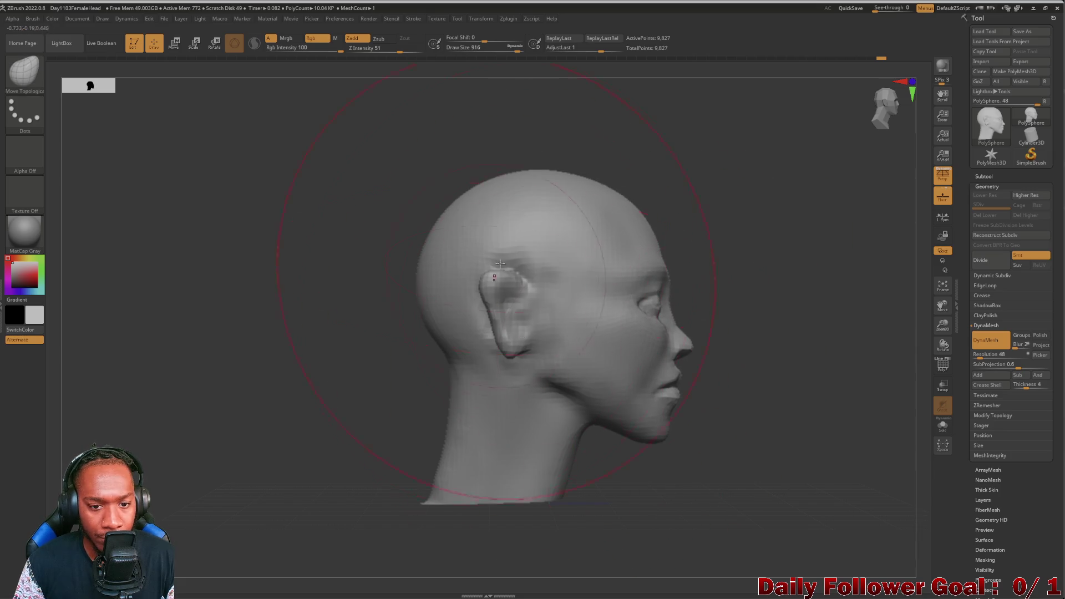
key(ctrl+z)
drag(432, 218, 429, 218)
drag(491, 171, 441, 215)
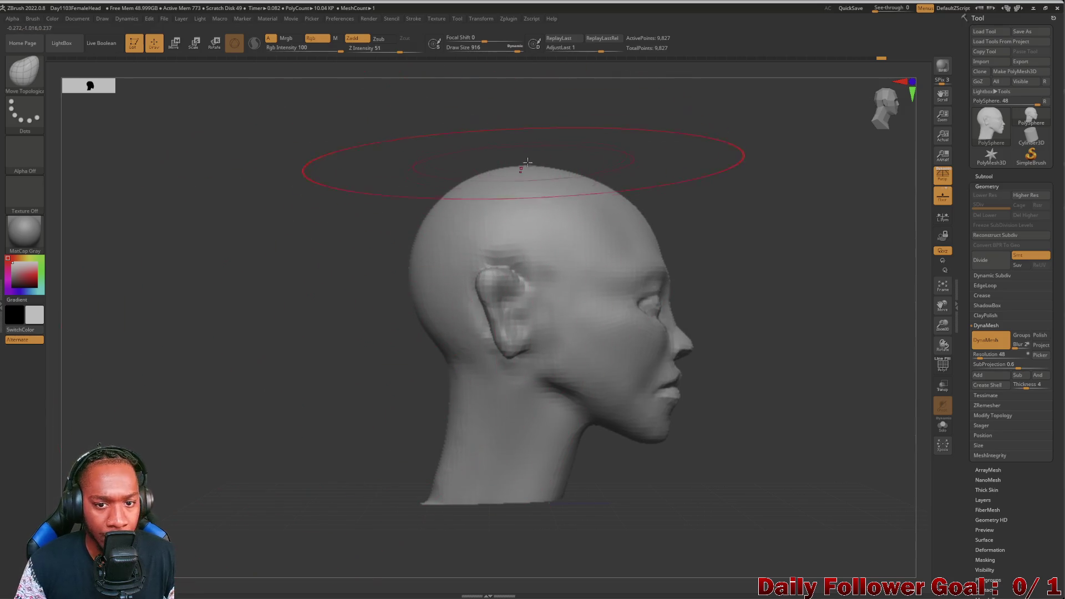
mouse_move(571, 168)
mouse_down()
mouse_move(589, 169)
mouse_move(582, 164)
mouse_up()
Step: Push the back and top of the skull outward, checking back, three-quarter and front views
mouse_move(332, 340)
mouse_down()
mouse_move(216, 385)
mouse_move(243, 355)
mouse_up()
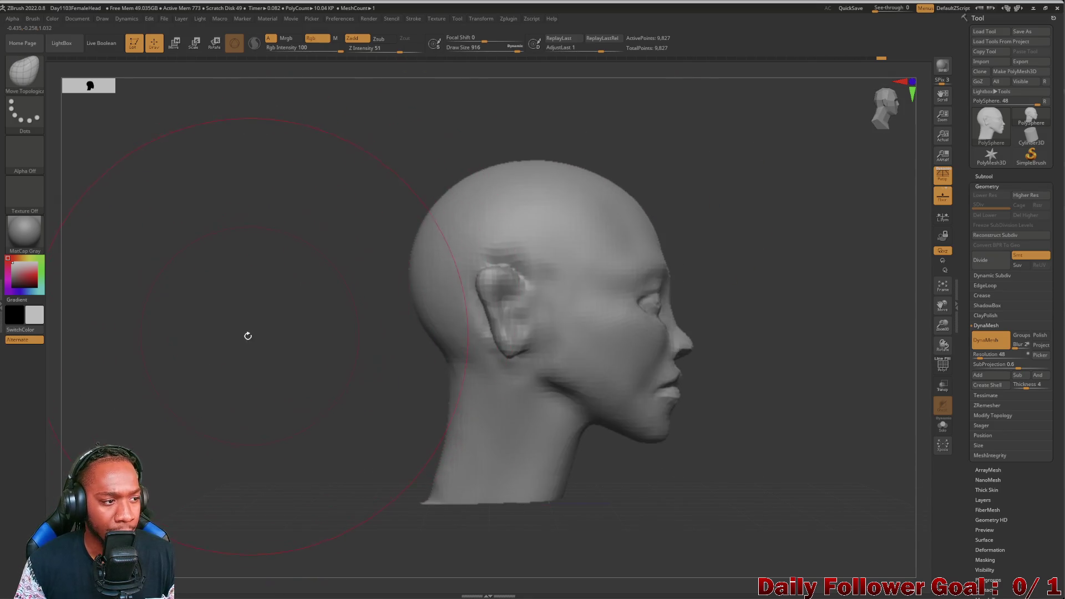
drag(432, 208, 430, 210)
mouse_move(269, 355)
mouse_down()
mouse_move(217, 375)
mouse_move(202, 416)
mouse_move(218, 384)
mouse_move(231, 394)
mouse_move(183, 397)
mouse_move(287, 383)
mouse_move(230, 383)
mouse_move(151, 414)
mouse_move(397, 419)
mouse_move(247, 435)
mouse_move(288, 418)
mouse_move(354, 352)
mouse_move(349, 377)
mouse_up()
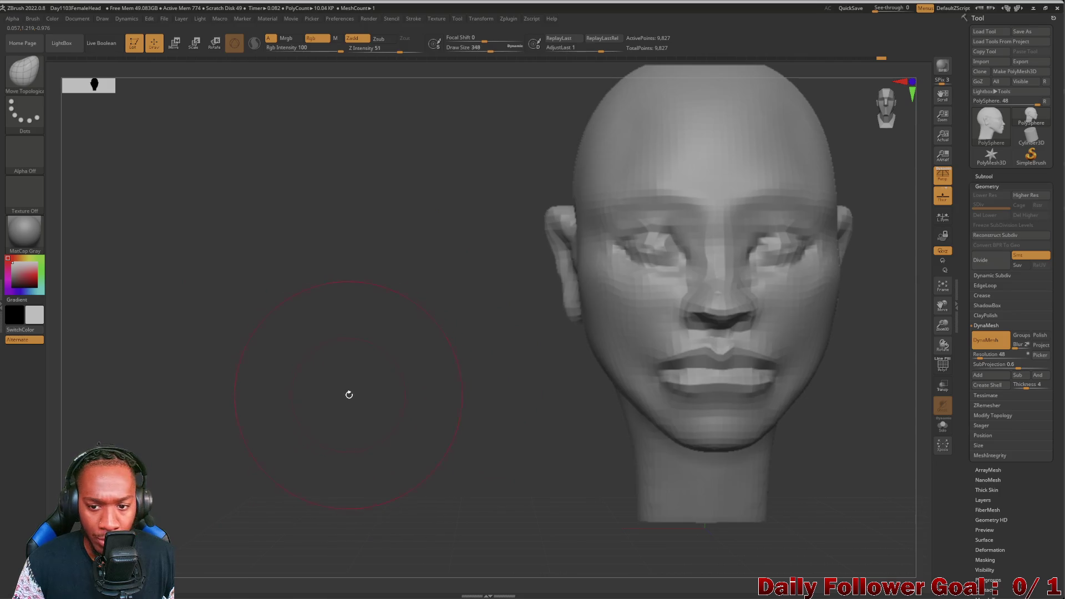
drag(347, 400, 276, 390)
mouse_move(331, 432)
alt+mouse_down()
mouse_move(208, 417)
mouse_move(238, 435)
mouse_move(225, 434)
mouse_move(261, 435)
mouse_move(285, 482)
mouse_move(195, 440)
alt+mouse_up()
click(24, 71)
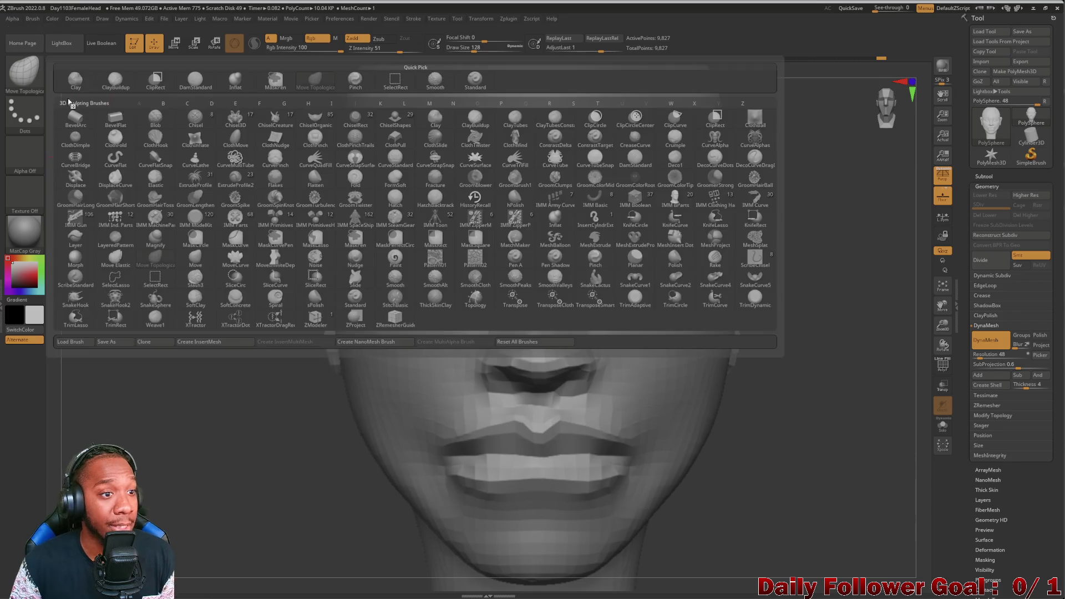
Step: Select DamStandard and smooth the face while orbiting through three-quarter and front views
click(195, 82)
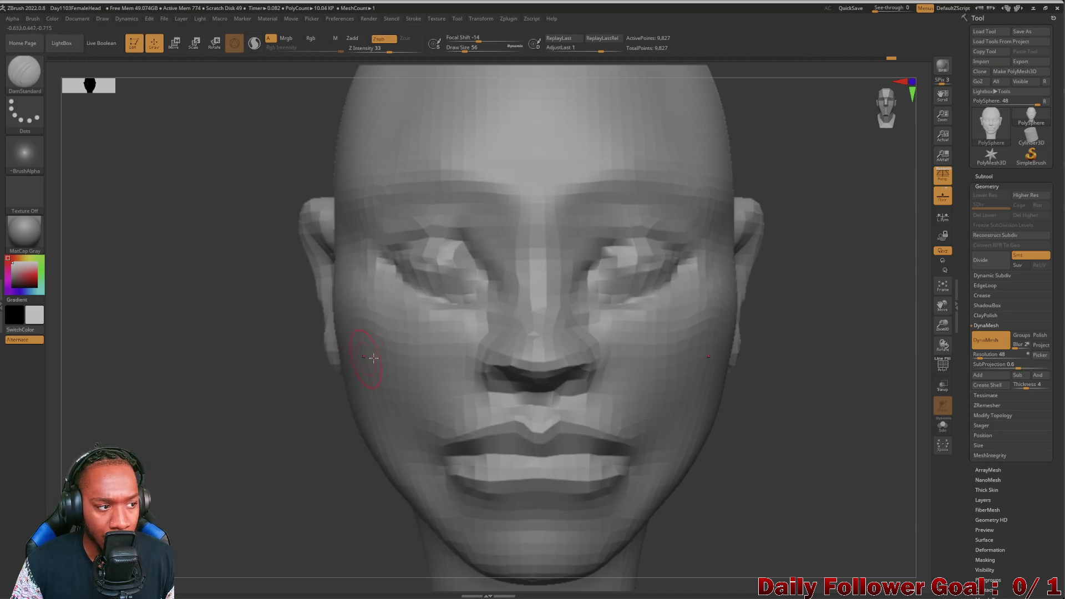
key(shift)
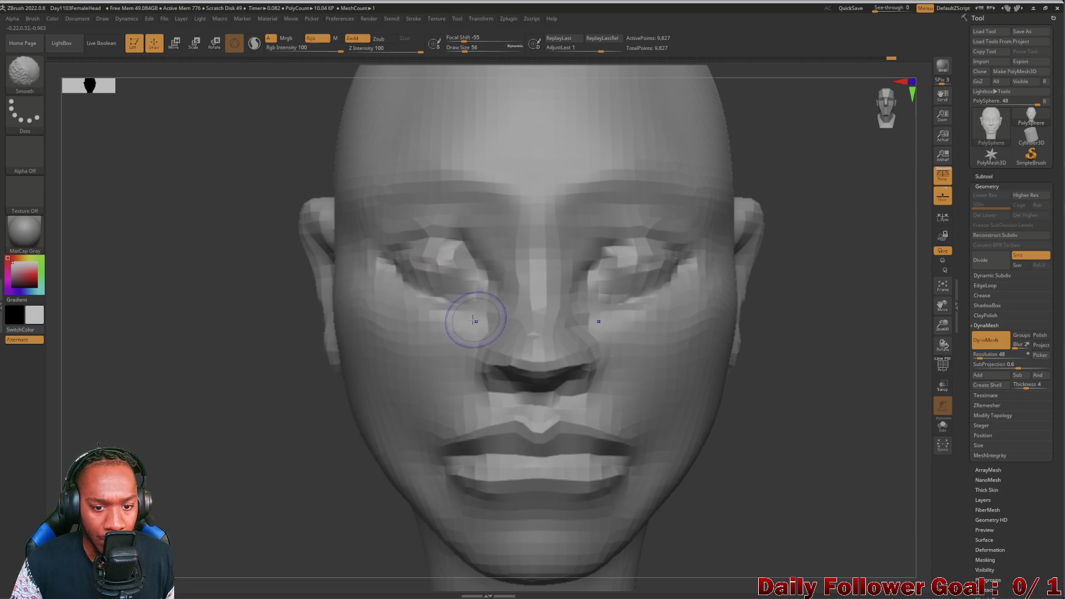
mouse_move(294, 332)
mouse_down()
mouse_move(200, 368)
mouse_move(247, 405)
mouse_move(233, 399)
mouse_move(218, 430)
mouse_up()
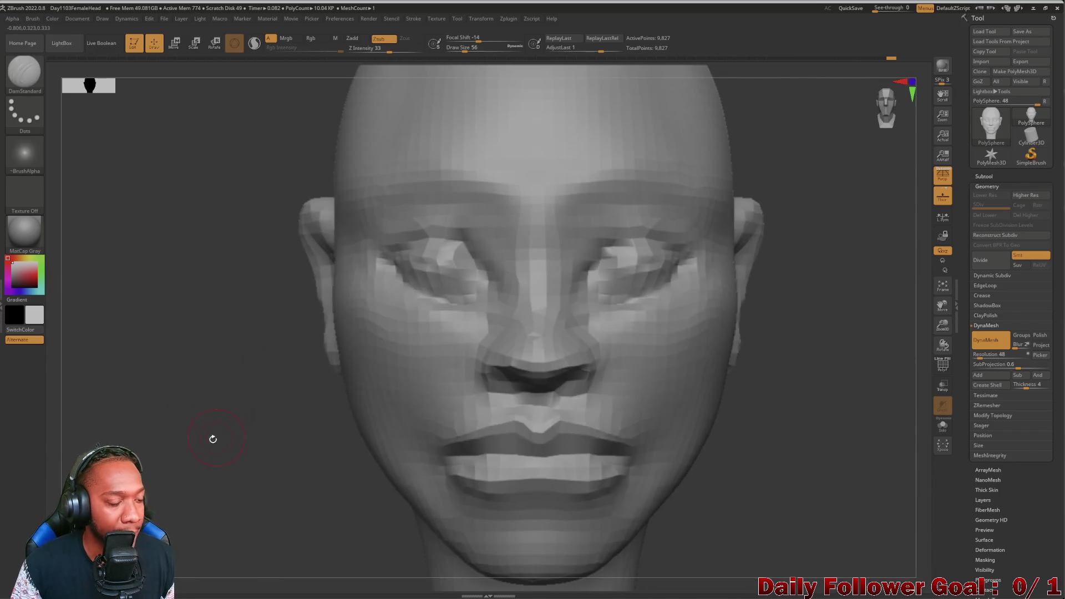
mouse_move(207, 440)
mouse_down()
mouse_move(209, 463)
mouse_move(470, 307)
mouse_up()
shift+drag(197, 456, 75, 362)
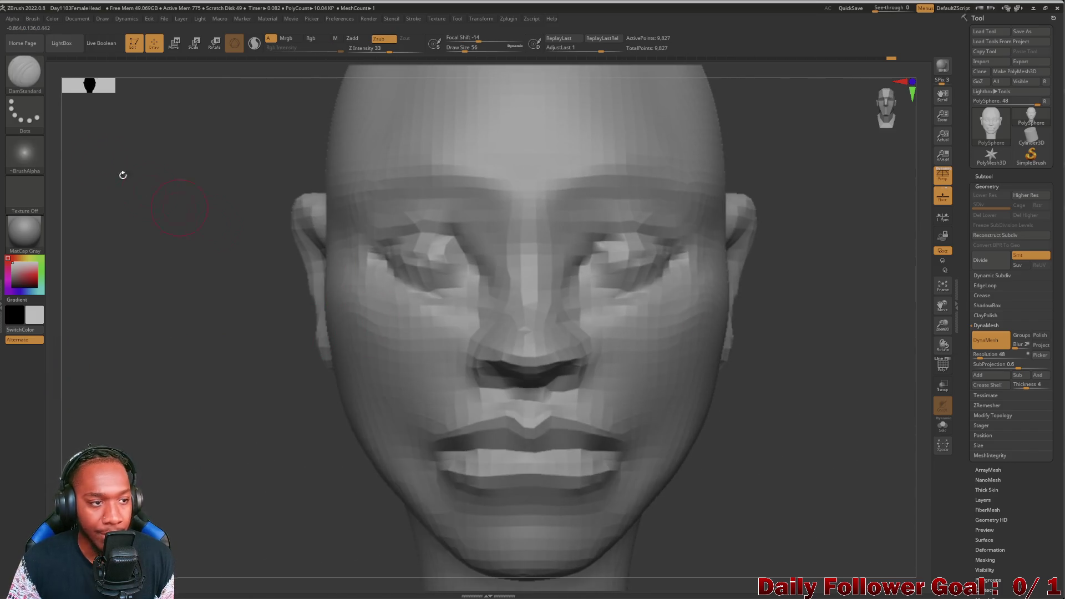
Step: Switch to ClayBuildup, shrink Draw Size to 56, and check profile and three-quarter views
click(24, 72)
click(132, 84)
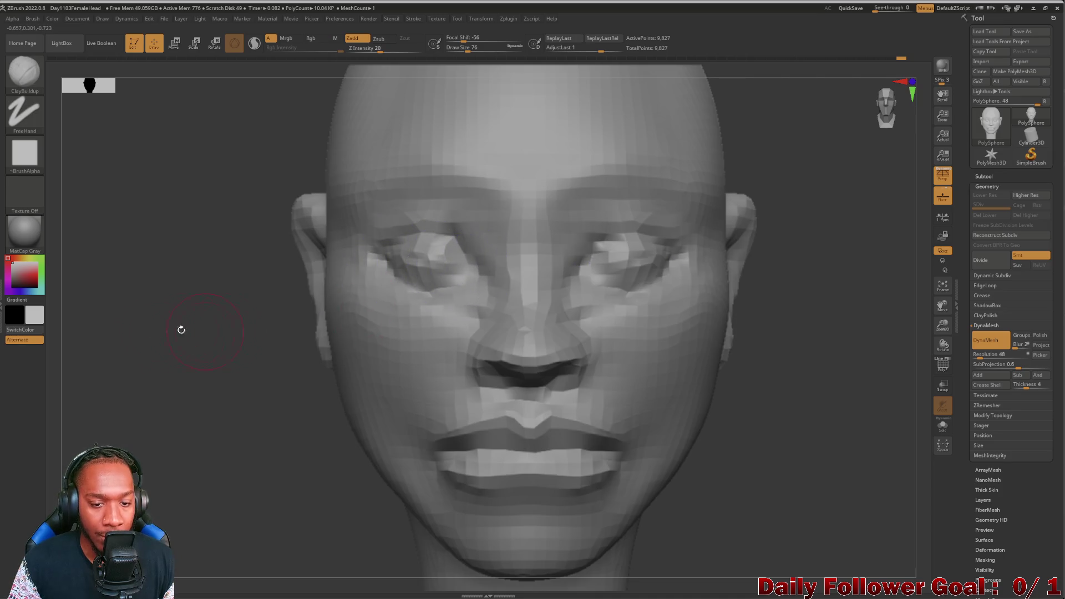
drag(125, 337, 140, 348)
key([)
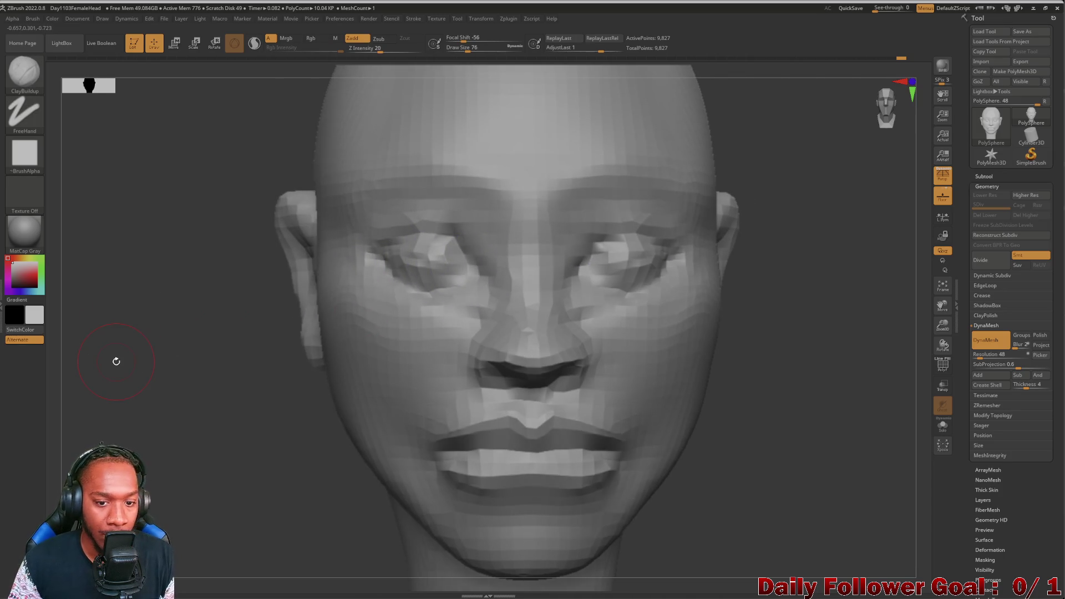
mouse_move(222, 333)
mouse_down()
mouse_move(255, 341)
mouse_move(310, 322)
mouse_up()
key([)
drag(128, 444, 136, 445)
mouse_move(194, 413)
mouse_down()
mouse_move(212, 418)
mouse_move(198, 432)
mouse_move(233, 424)
mouse_move(176, 427)
mouse_up()
Step: Select Move Topological and orbit the head through three-quarter, right profile, front and back views
click(33, 70)
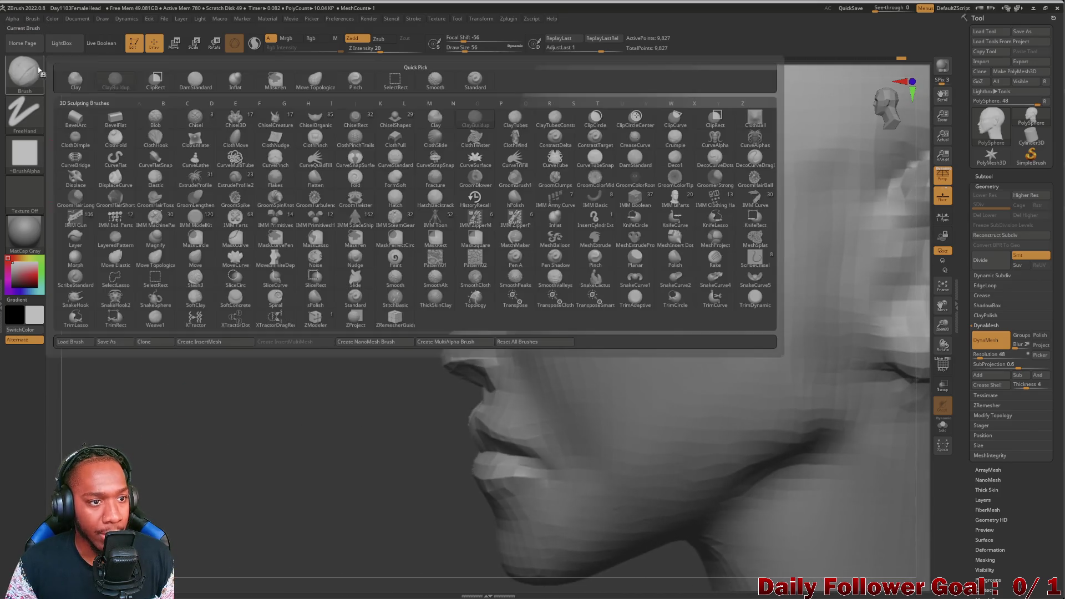
click(314, 80)
mouse_move(418, 435)
mouse_down()
mouse_move(309, 445)
mouse_move(462, 450)
mouse_up()
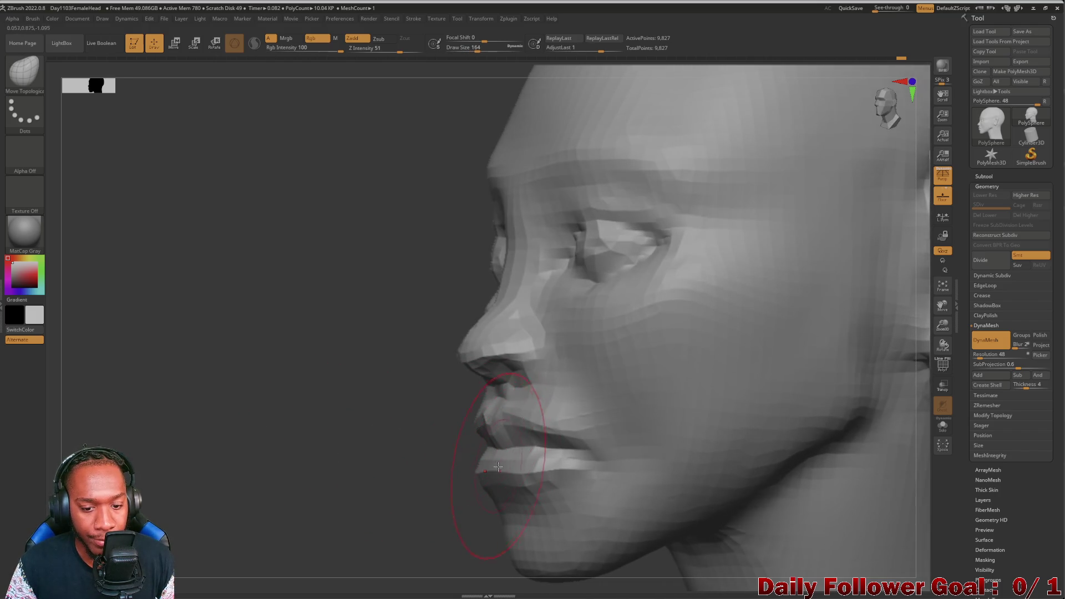
mouse_move(486, 451)
mouse_down()
mouse_move(354, 468)
mouse_move(571, 482)
mouse_move(366, 488)
mouse_move(397, 492)
mouse_move(414, 478)
mouse_up()
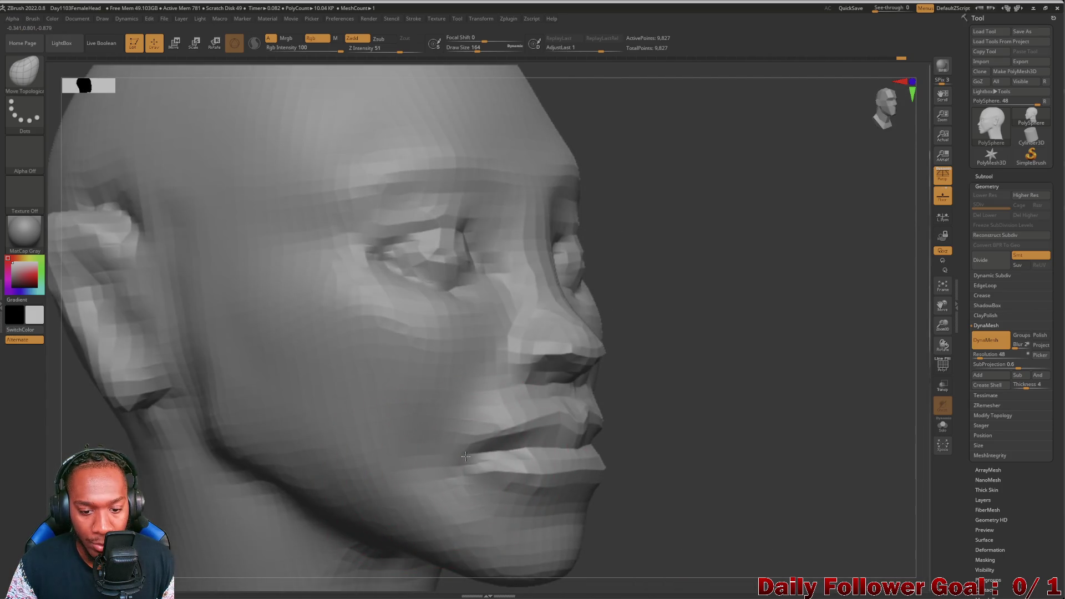
mouse_move(637, 513)
mouse_down()
mouse_move(197, 499)
mouse_move(194, 518)
mouse_move(223, 475)
mouse_move(205, 475)
mouse_move(333, 446)
mouse_move(541, 436)
mouse_up()
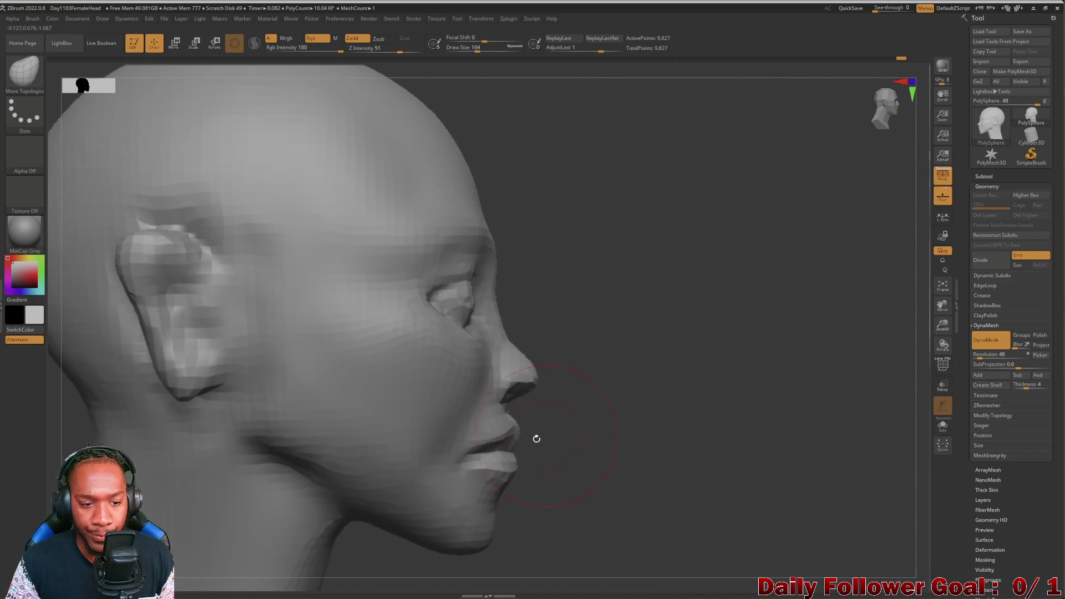
mouse_move(713, 445)
mouse_down()
mouse_move(684, 368)
mouse_move(259, 416)
mouse_move(264, 451)
mouse_move(247, 491)
mouse_move(214, 454)
mouse_move(228, 430)
mouse_move(229, 444)
mouse_up()
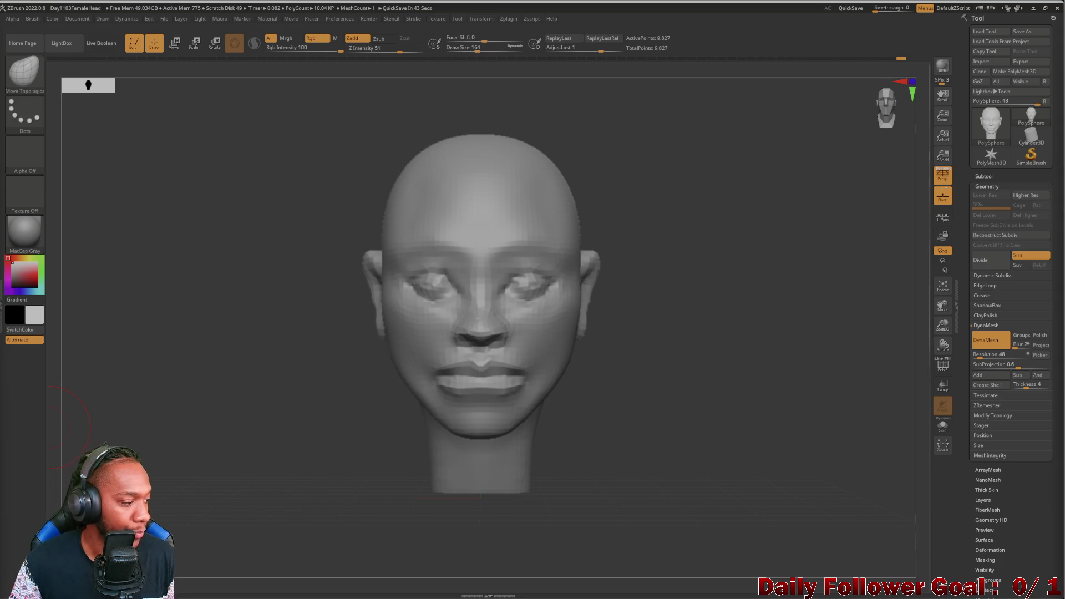
mouse_move(150, 418)
mouse_down()
mouse_move(121, 419)
mouse_move(393, 513)
mouse_move(482, 516)
mouse_up()
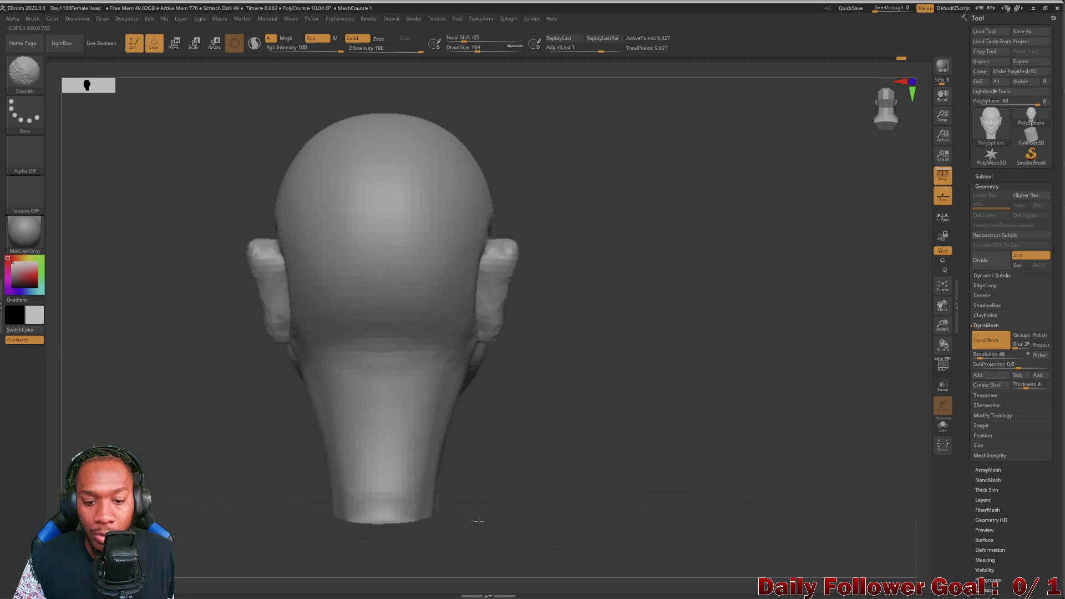
mouse_move(380, 577)
mouse_down()
mouse_move(198, 506)
mouse_move(184, 491)
mouse_move(174, 397)
mouse_move(190, 421)
mouse_move(178, 439)
mouse_move(132, 444)
mouse_move(155, 438)
mouse_move(167, 477)
mouse_move(202, 381)
mouse_up()
Step: Try a DynaMesh resolution of 64, undo it, and remesh the head at resolution 72
drag(243, 309, 256, 475)
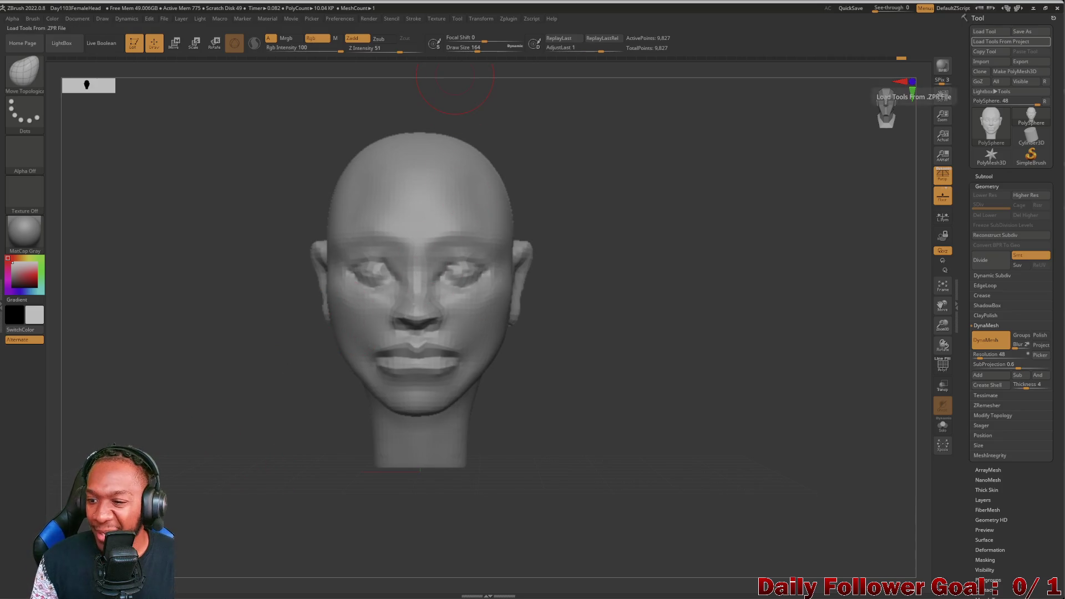
click(979, 355)
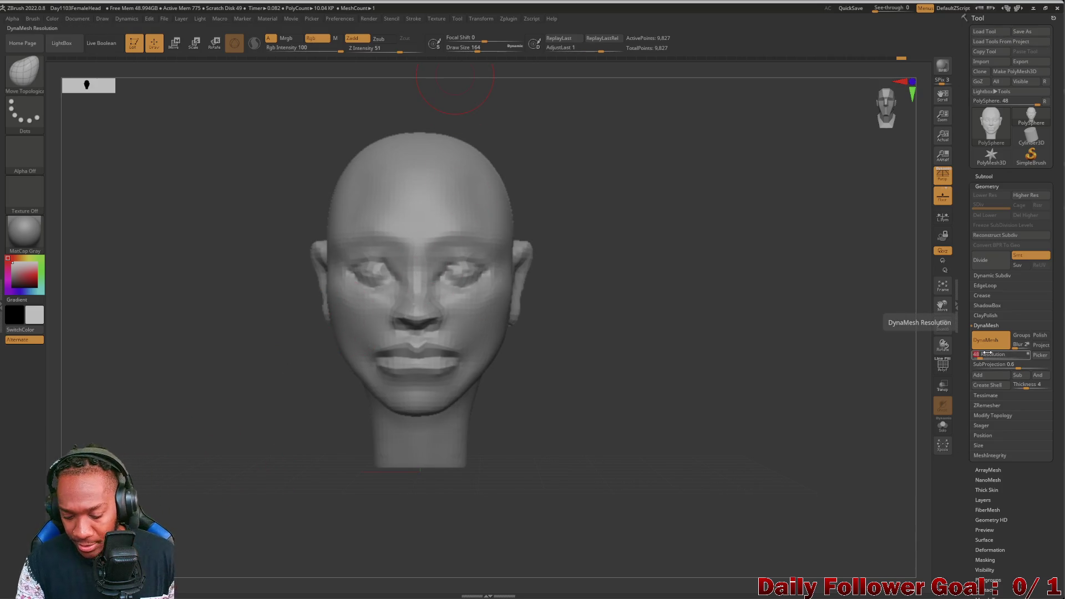
text(64)
key(Return)
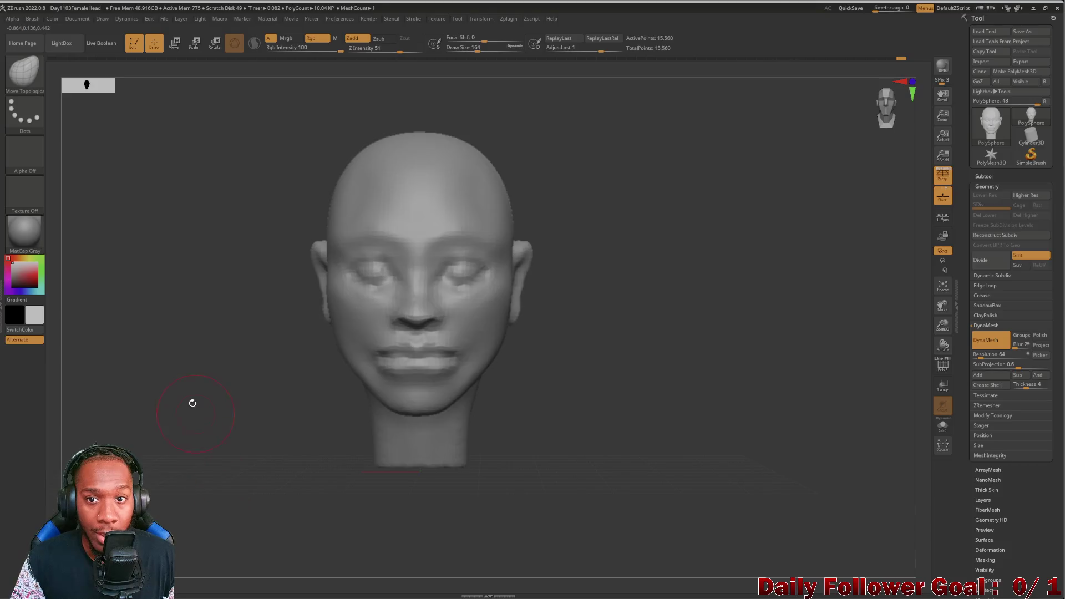
mouse_move(259, 354)
mouse_down()
mouse_move(166, 380)
mouse_move(169, 446)
mouse_up()
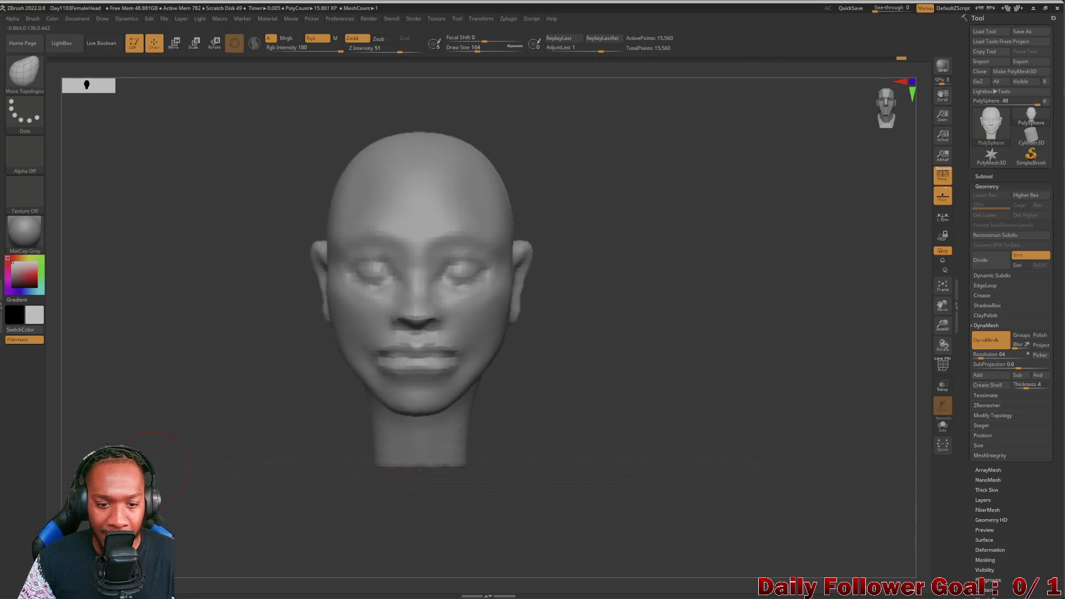
key(ctrl+z)
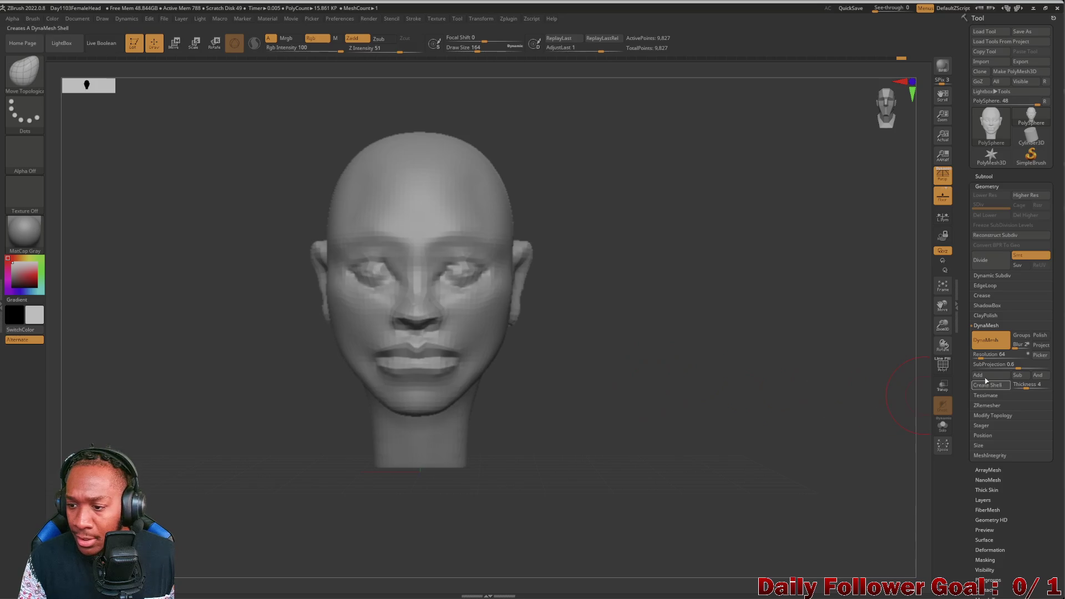
click(992, 355)
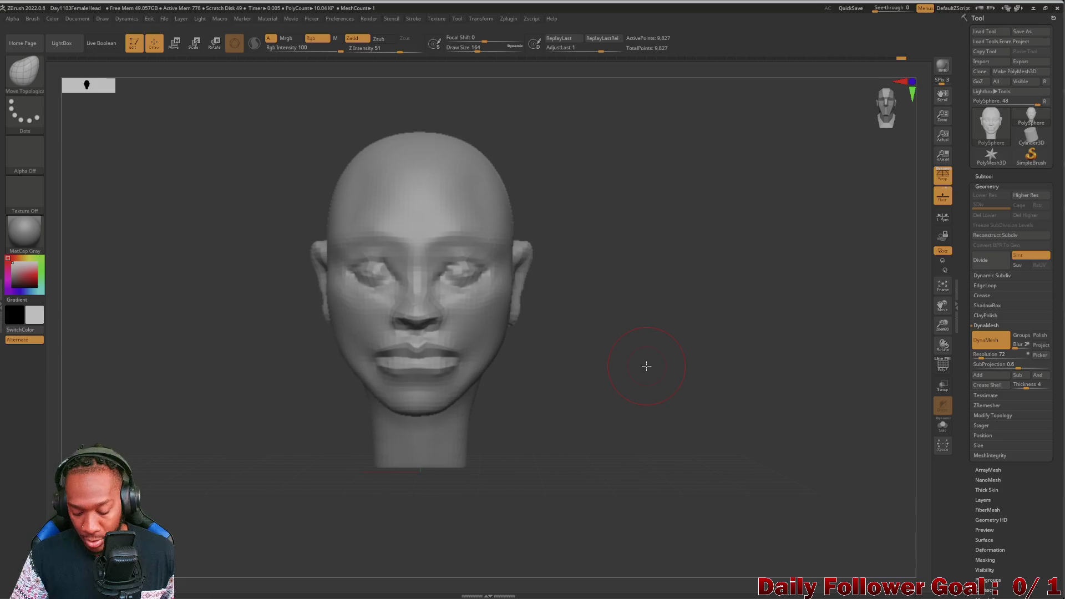
mouse_move(107, 300)
ctrl+mouse_down()
mouse_move(205, 394)
mouse_move(171, 408)
mouse_move(195, 426)
ctrl+mouse_up()
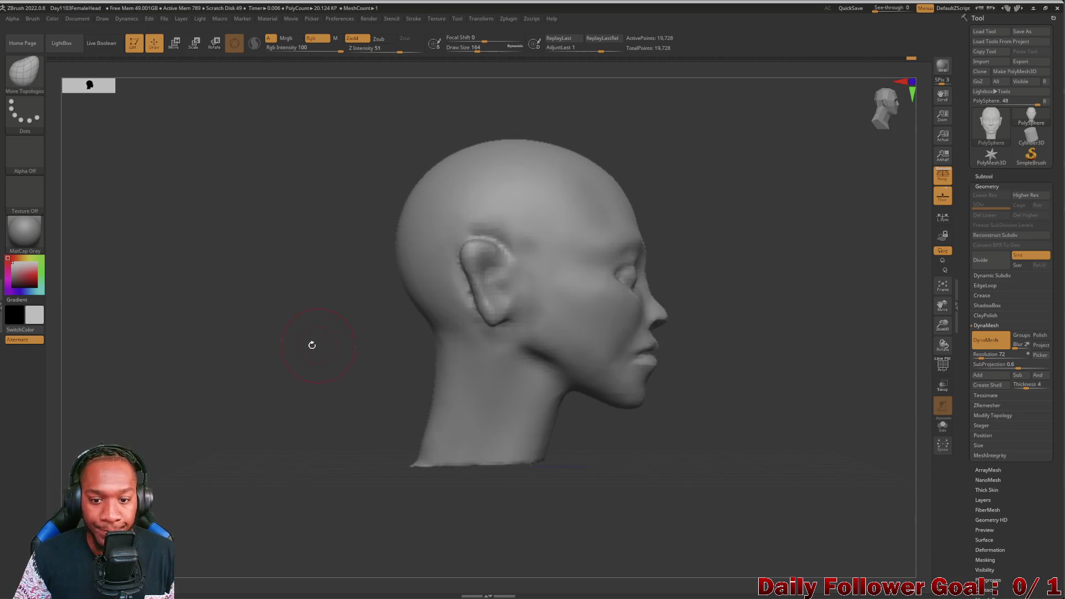
Step: Smooth the neck, then review the profile, front and a close-up of nose and mouth
shift+drag(534, 408, 523, 405)
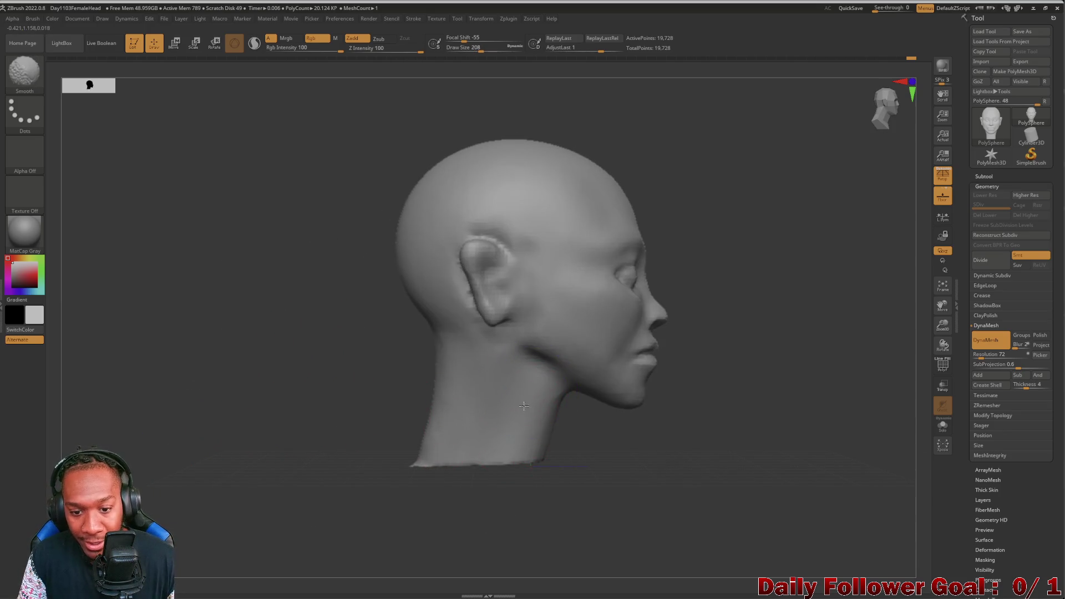
mouse_move(370, 424)
mouse_down()
mouse_move(377, 468)
mouse_move(328, 445)
mouse_move(388, 473)
mouse_move(286, 449)
mouse_move(316, 459)
mouse_up()
key(shift)
mouse_move(309, 502)
mouse_down()
mouse_move(328, 459)
mouse_move(353, 473)
mouse_up()
shift+drag(256, 479, 202, 494)
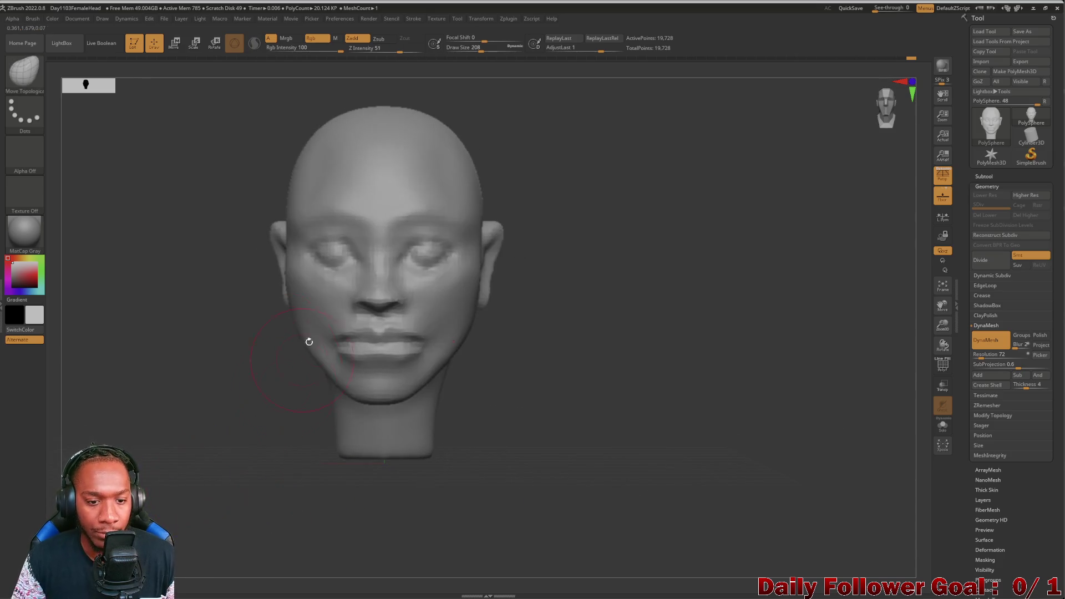
mouse_move(178, 416)
alt+mouse_down()
mouse_move(141, 448)
mouse_move(232, 477)
mouse_move(264, 422)
mouse_move(249, 494)
mouse_move(249, 472)
alt+mouse_up()
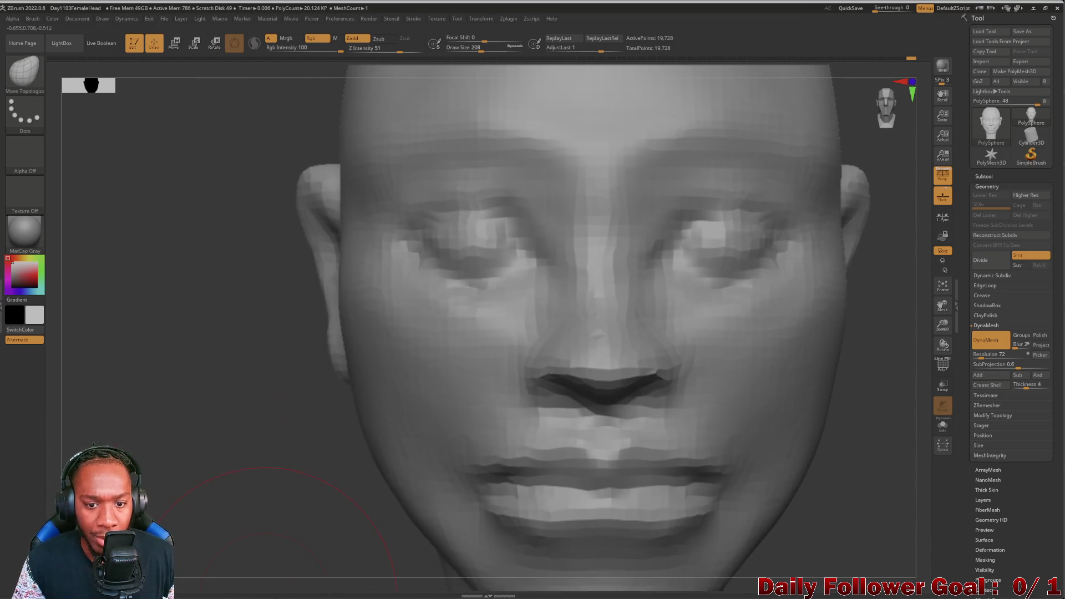
click(24, 72)
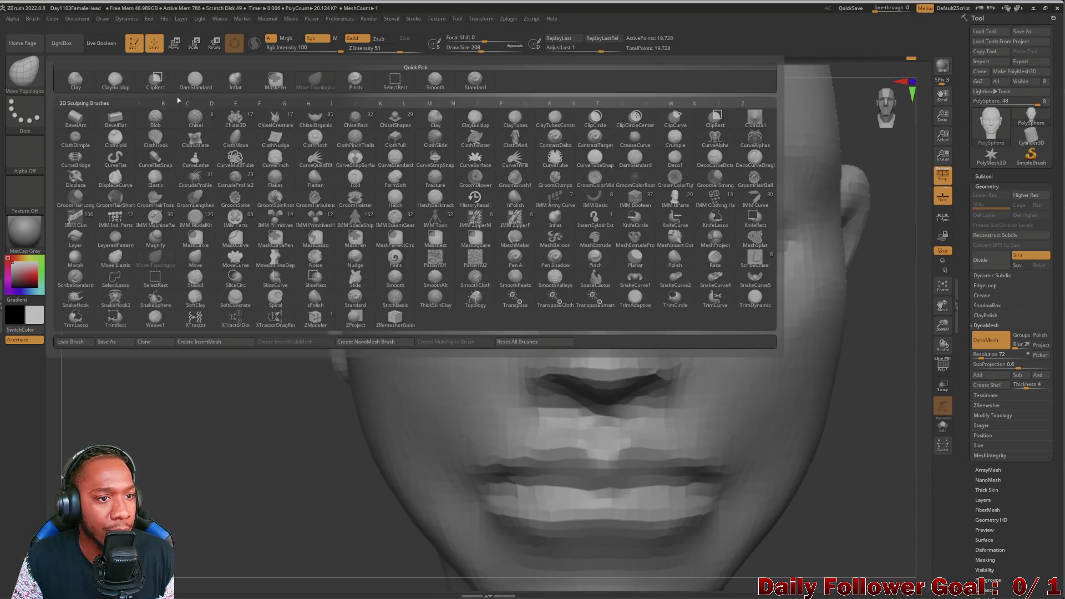
Step: With DamStandard at size 44, carve creases under both eyes and shape the upper eyelids
click(213, 83)
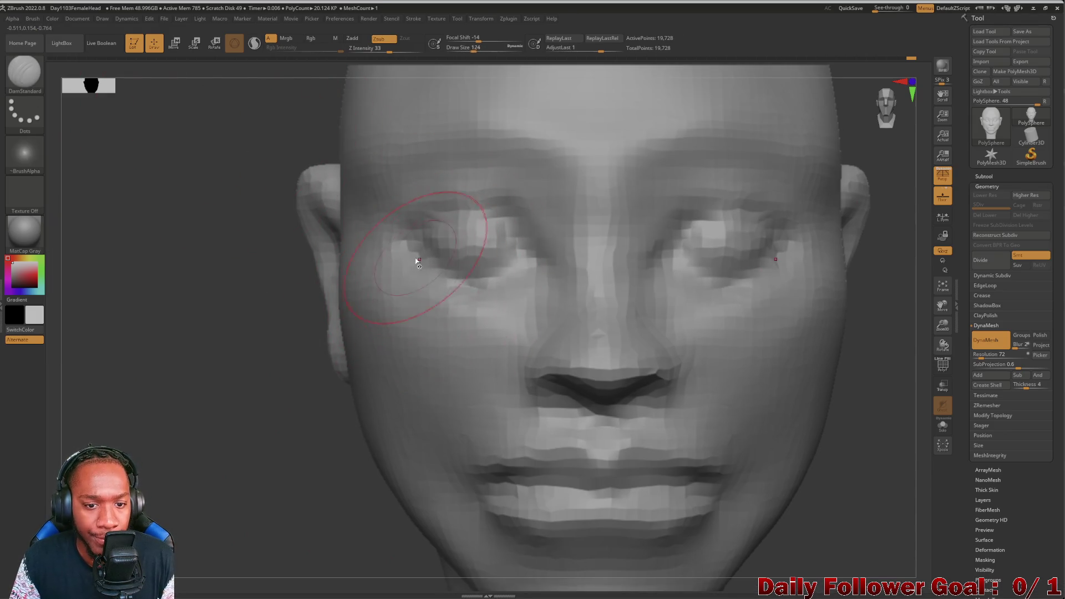
key(bracketleft)
drag(446, 283, 413, 261)
drag(474, 282, 486, 284)
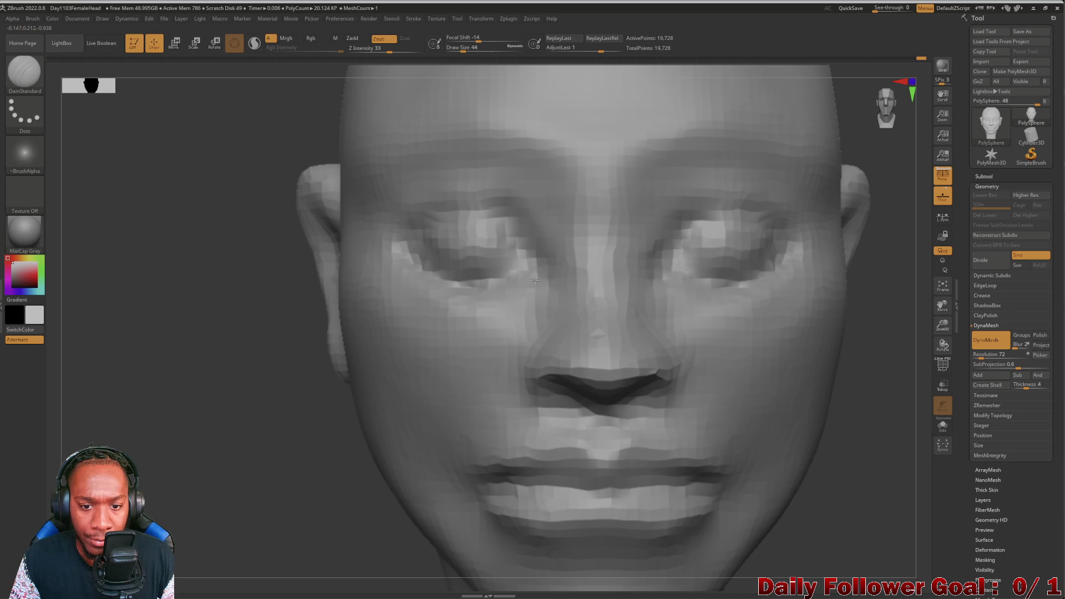
mouse_move(547, 277)
mouse_down()
mouse_move(521, 227)
mouse_move(490, 208)
mouse_move(446, 219)
mouse_move(430, 200)
mouse_up()
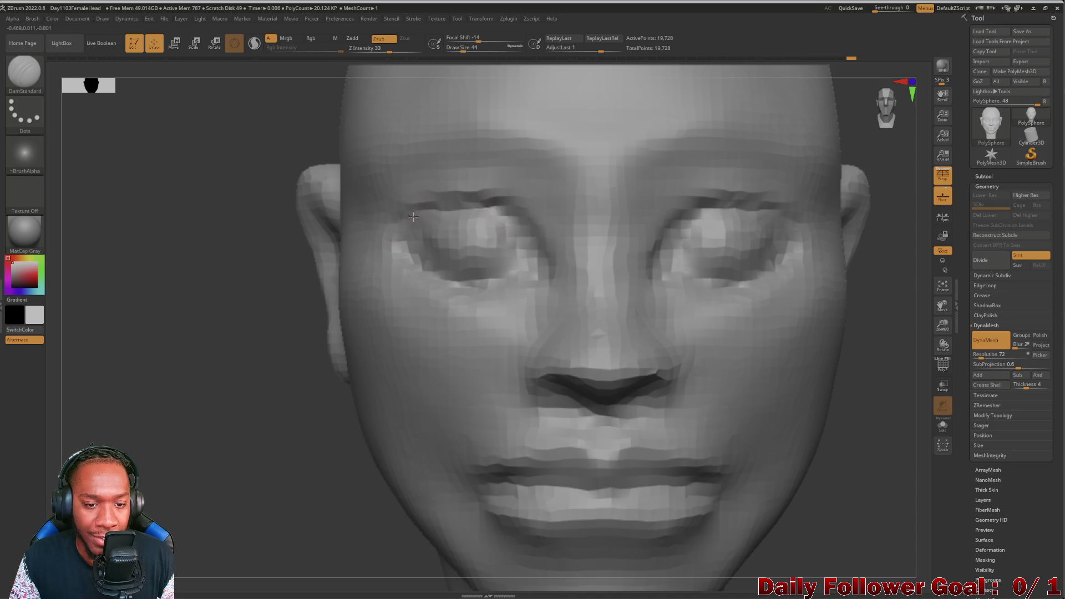
mouse_move(155, 351)
mouse_down()
mouse_move(135, 361)
mouse_move(150, 361)
mouse_move(243, 258)
mouse_up()
key(bracketright)
key(bracketright)
key(bracketright)
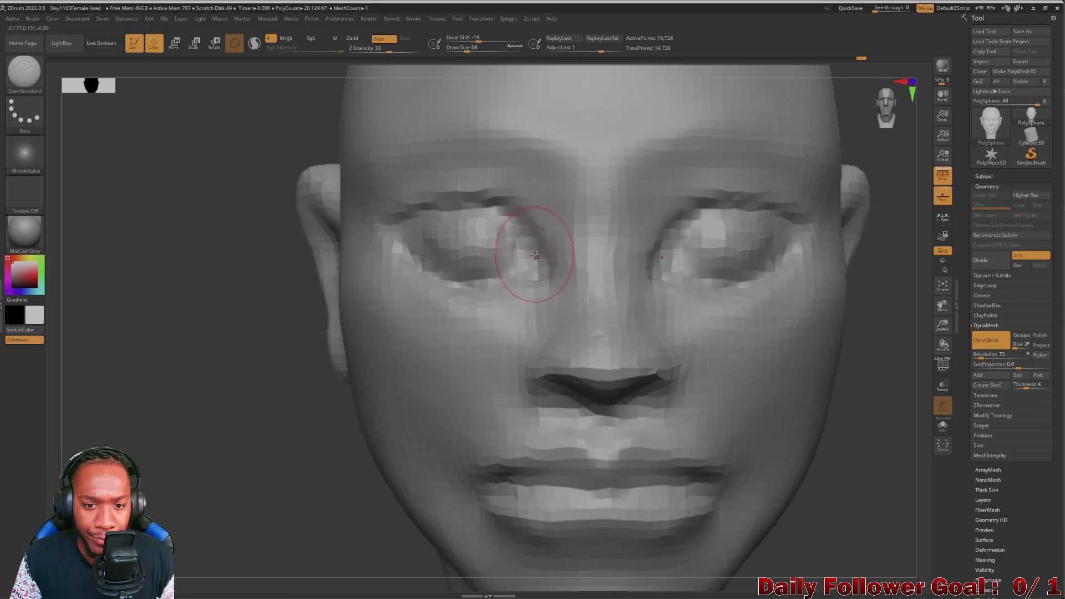
Step: Select the Pinch brush (B, P, I) and sharpen the upper eyelid crease
key(shift)
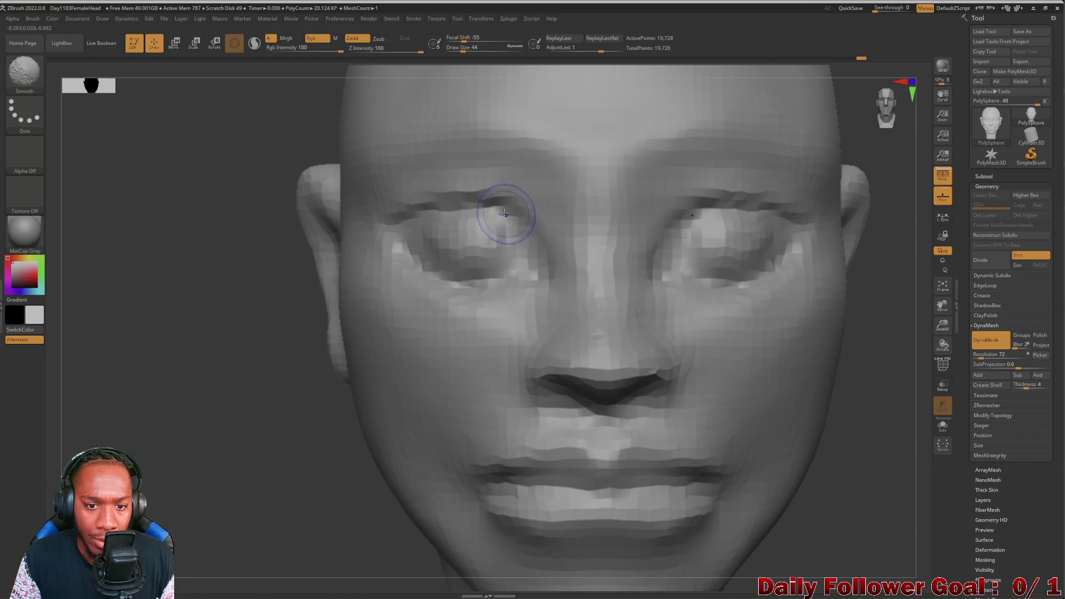
key(b)
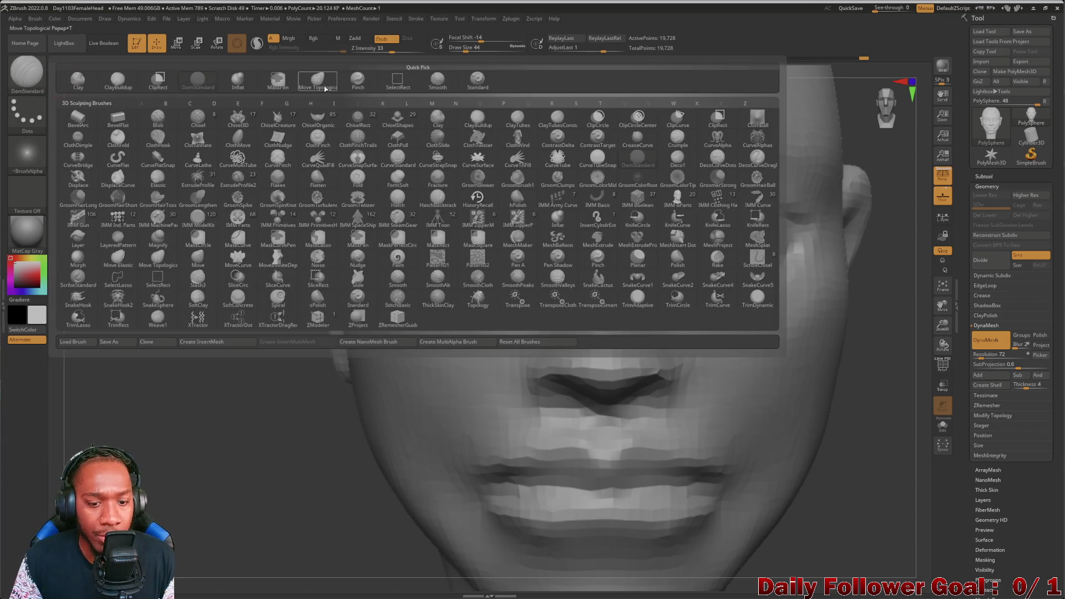
key(p)
key(i)
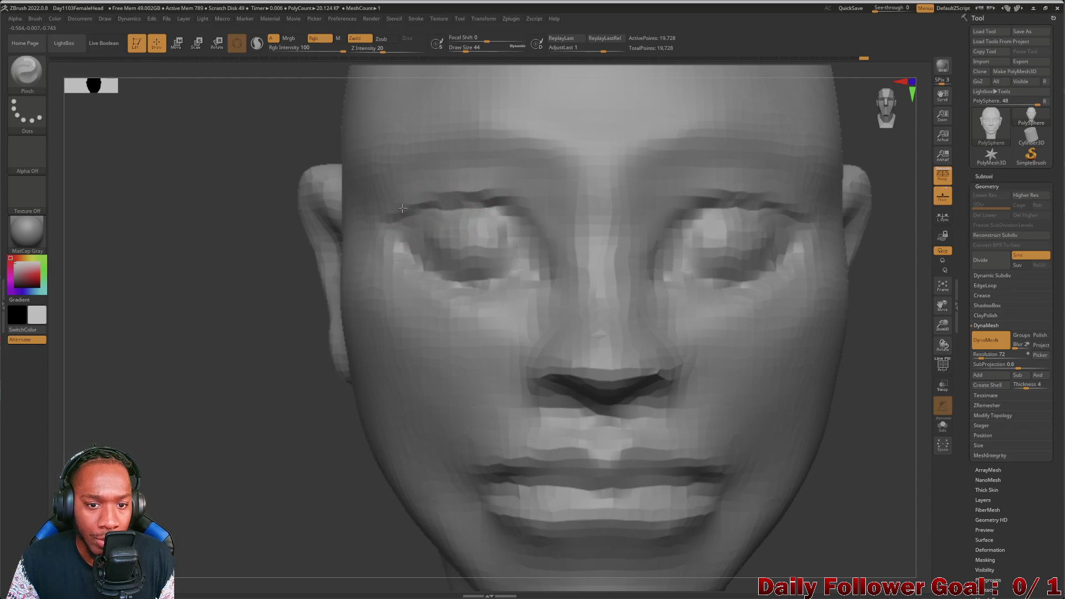
mouse_move(389, 216)
right_down()
mouse_move(388, 228)
mouse_move(441, 233)
mouse_move(451, 196)
right_up()
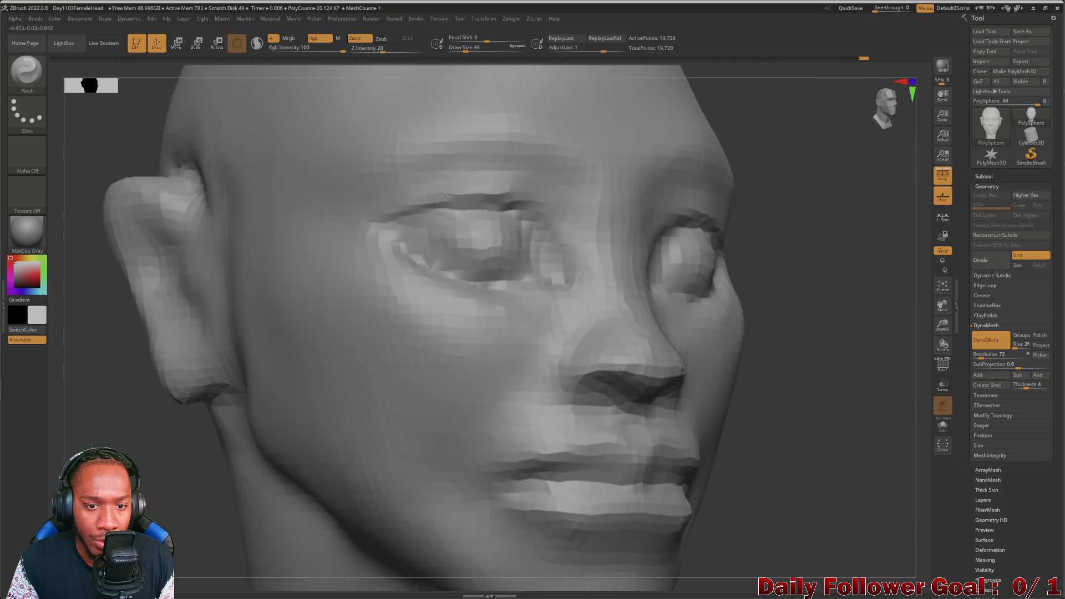
drag(468, 201, 523, 208)
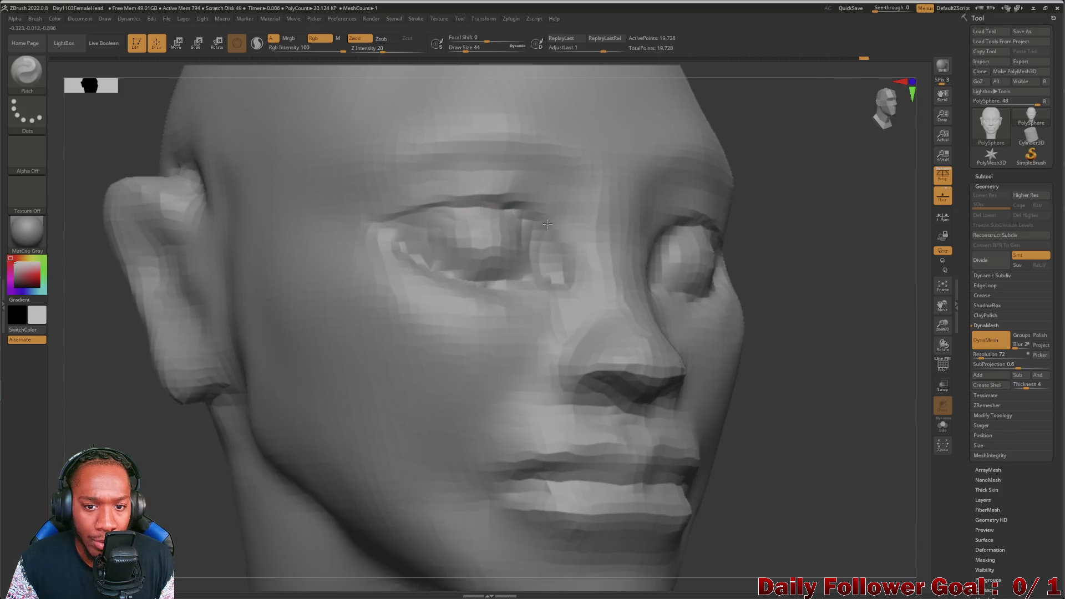
mouse_move(136, 117)
mouse_down()
mouse_move(111, 139)
mouse_move(437, 290)
mouse_up()
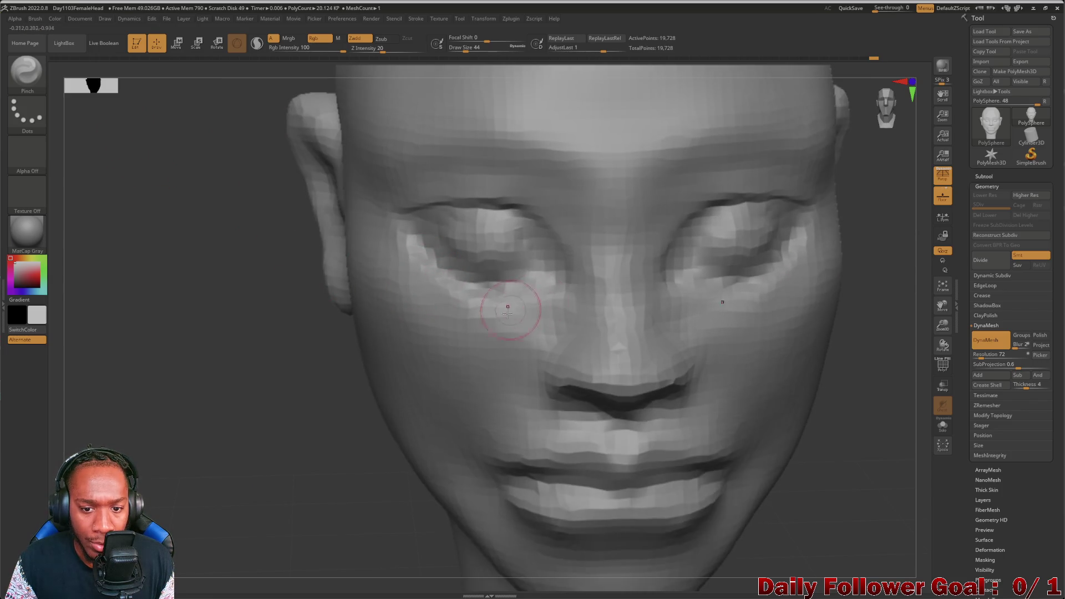
click(26, 70)
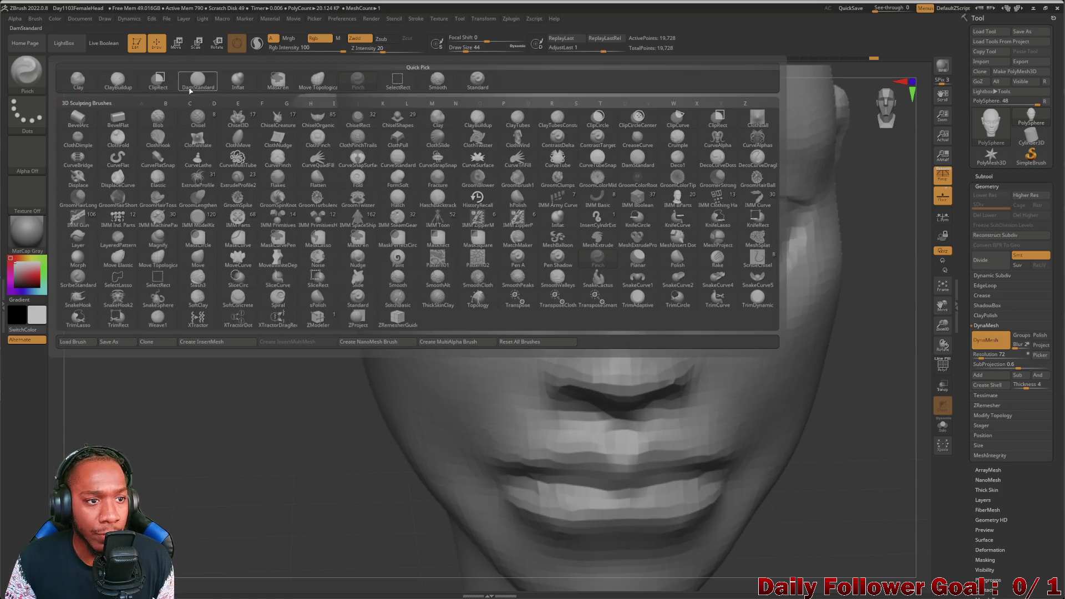
Step: With Move Topological, reshape and refine the inner corners of both eyes
click(319, 83)
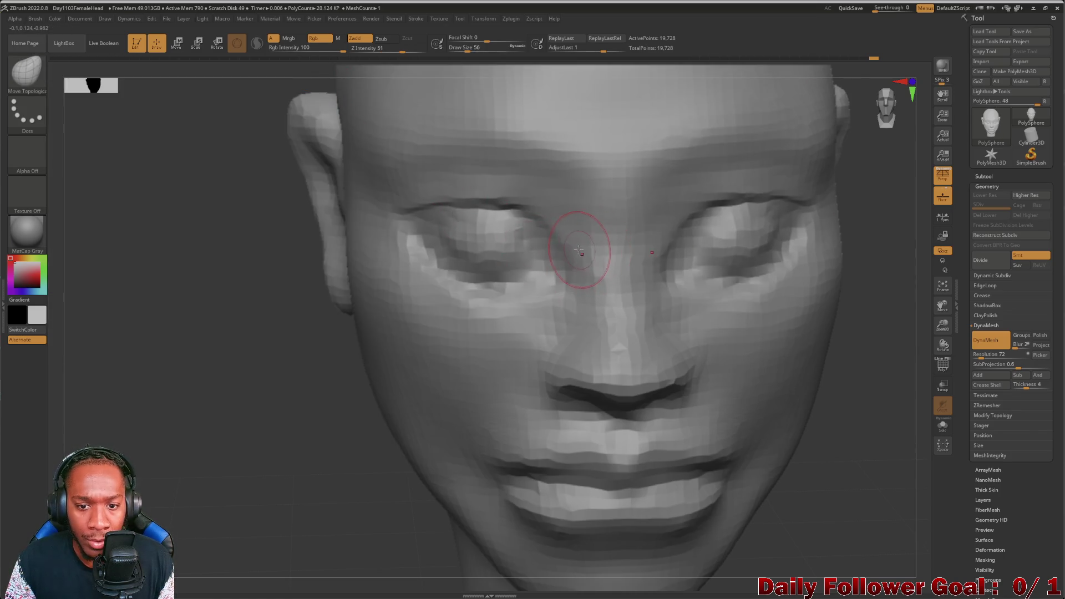
mouse_move(572, 242)
mouse_down()
mouse_move(562, 253)
mouse_move(574, 271)
mouse_up()
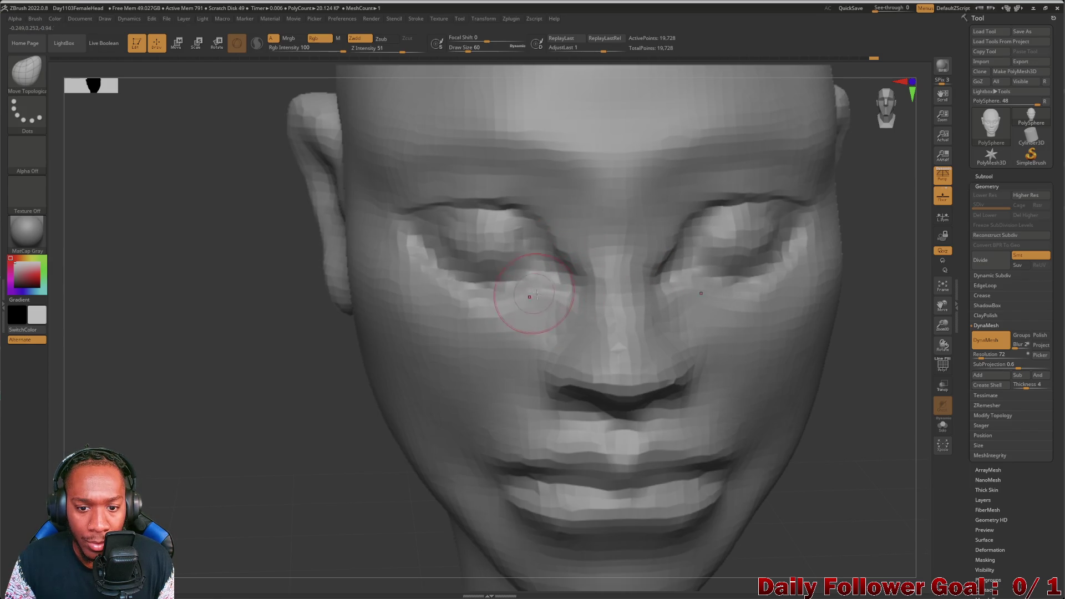
drag(547, 239, 562, 248)
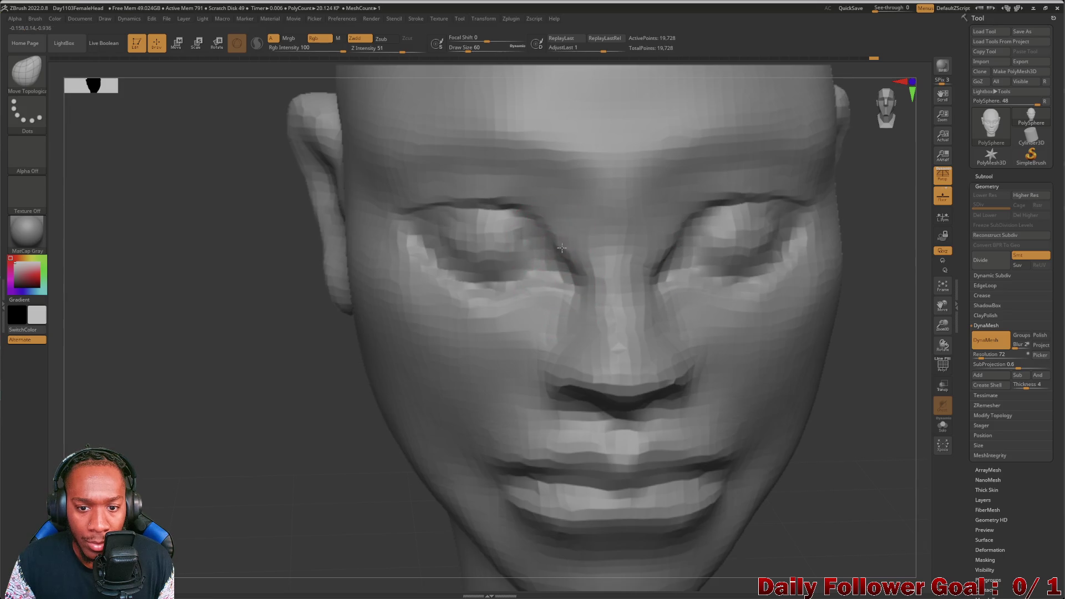
alt+drag(287, 377, 228, 368)
mouse_move(218, 432)
alt+mouse_down()
mouse_move(219, 335)
mouse_move(211, 415)
mouse_move(223, 407)
alt+mouse_up()
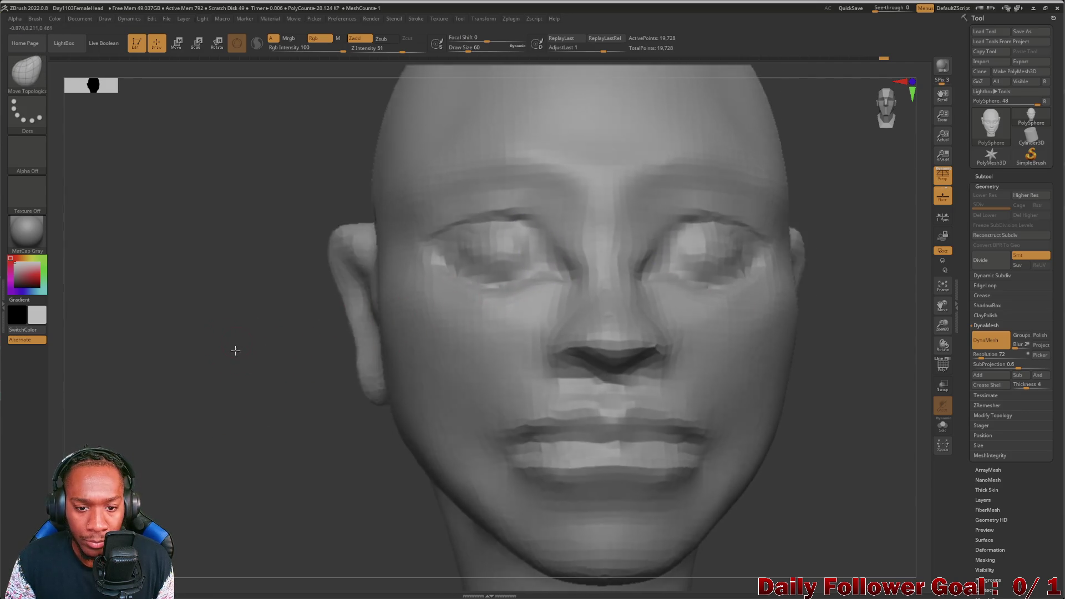
shift+drag(235, 349, 366, 326)
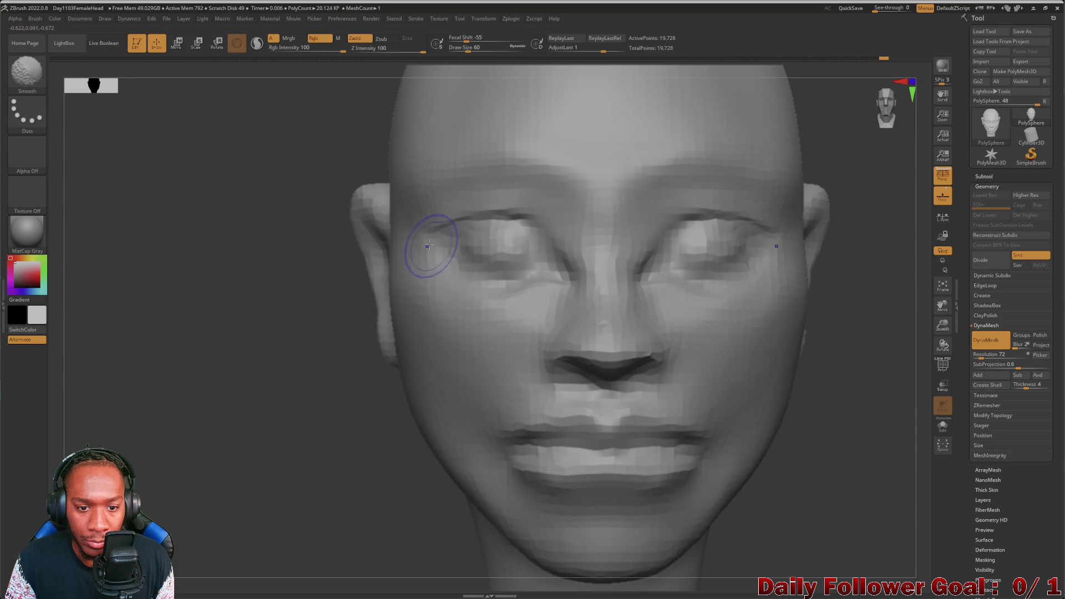
mouse_move(241, 413)
mouse_down()
mouse_move(235, 295)
mouse_move(264, 440)
mouse_move(302, 368)
mouse_up()
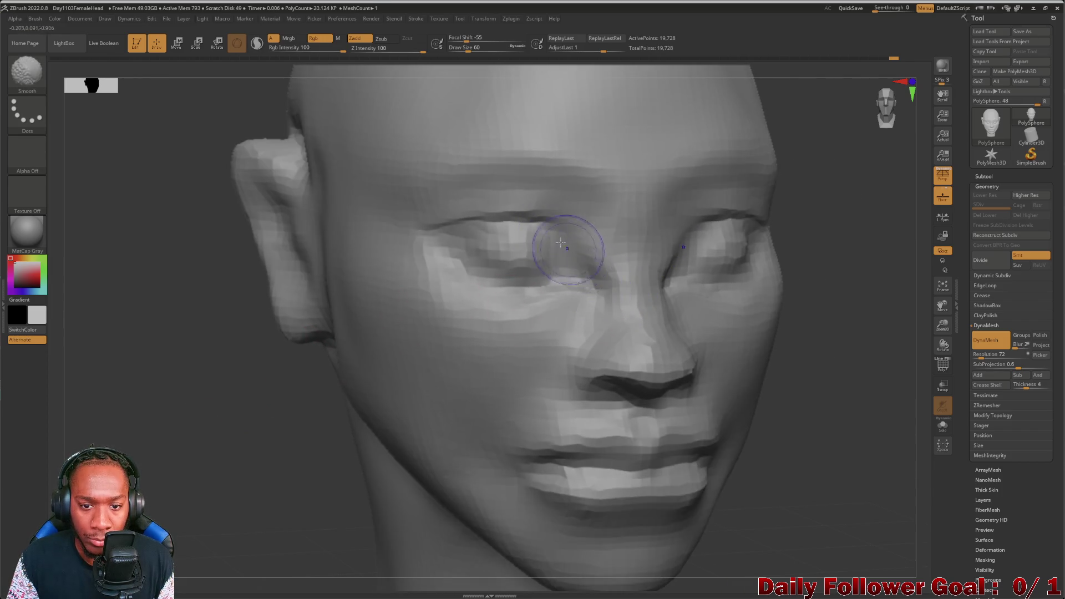
Step: Reselect Move Topological (B, M, T) and smooth around the eyes, checking profile and front views
key(b)
key(m)
key(t)
mouse_move(162, 409)
mouse_down()
mouse_move(192, 452)
mouse_move(190, 384)
mouse_move(253, 369)
mouse_move(200, 380)
mouse_move(221, 371)
mouse_move(228, 463)
mouse_move(569, 339)
mouse_up()
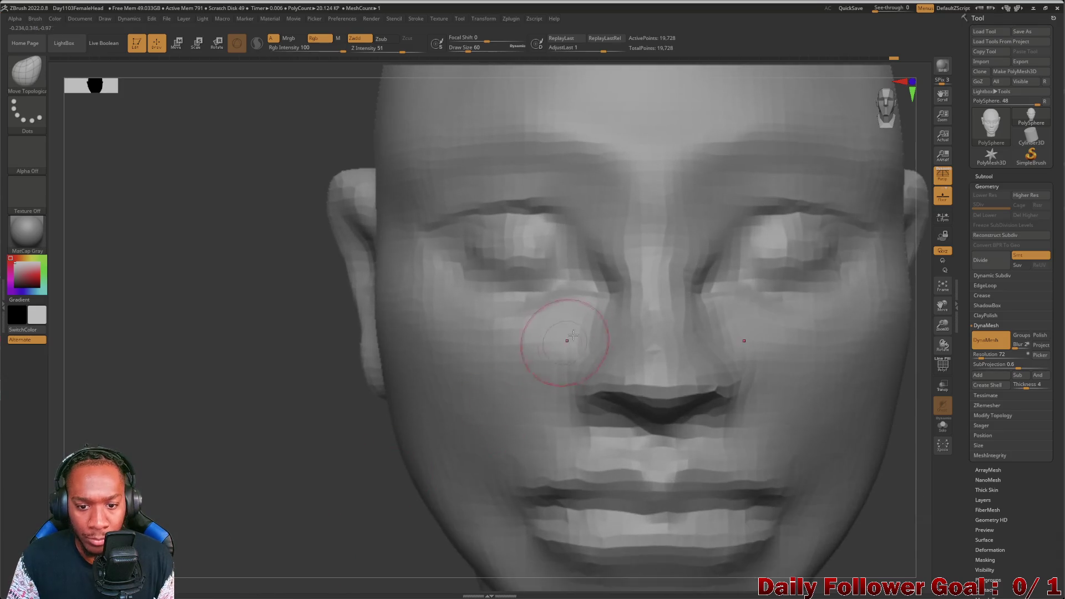
key(shift)
mouse_move(233, 383)
mouse_down()
mouse_move(209, 405)
mouse_move(198, 383)
mouse_move(157, 376)
mouse_move(180, 381)
mouse_move(165, 383)
mouse_move(185, 392)
mouse_move(209, 440)
mouse_move(248, 333)
mouse_up()
mouse_move(239, 379)
mouse_down()
mouse_move(222, 394)
mouse_move(250, 392)
mouse_move(237, 428)
mouse_move(166, 395)
mouse_up()
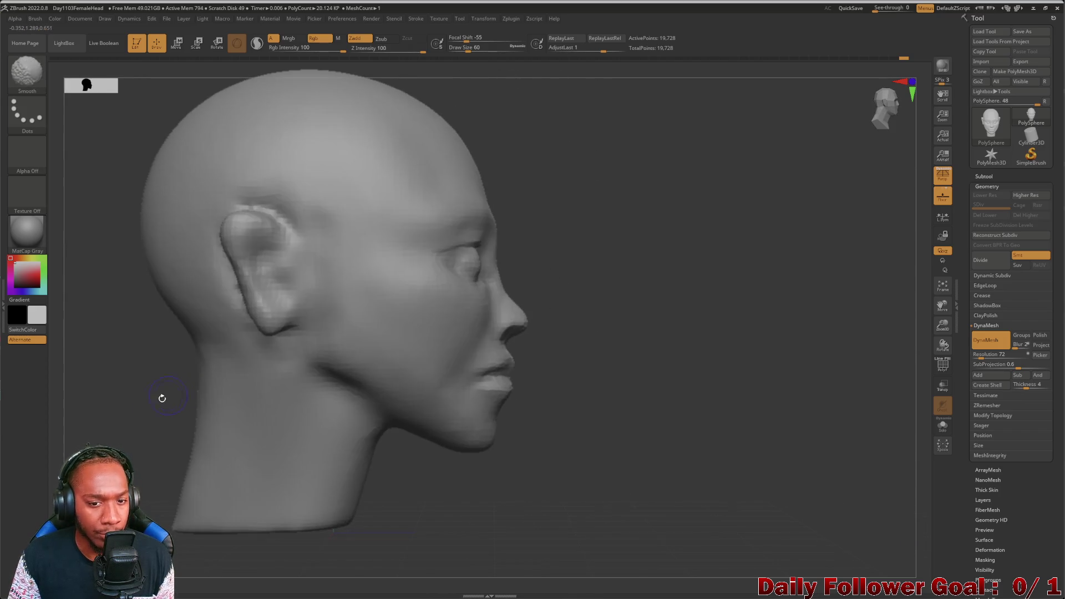
mouse_move(135, 433)
alt+mouse_down()
mouse_move(136, 361)
mouse_move(147, 384)
mouse_move(88, 385)
mouse_move(160, 381)
mouse_move(133, 388)
mouse_move(164, 406)
alt+mouse_up()
mouse_move(226, 390)
mouse_down()
mouse_move(233, 442)
mouse_move(193, 437)
mouse_up()
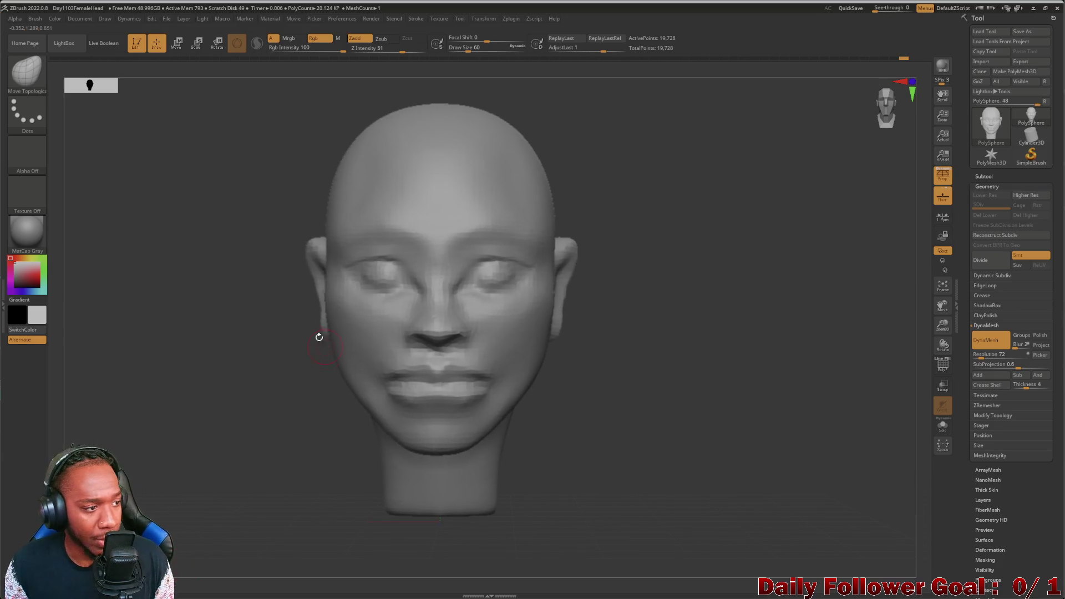
mouse_move(210, 385)
mouse_down()
mouse_move(209, 397)
mouse_move(196, 391)
mouse_up()
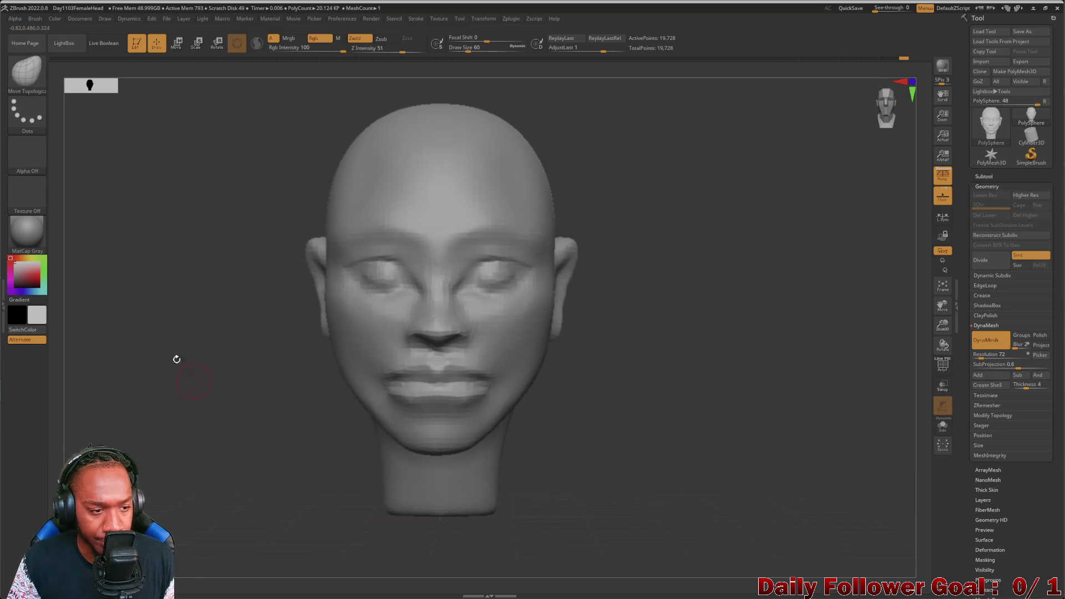
click(33, 92)
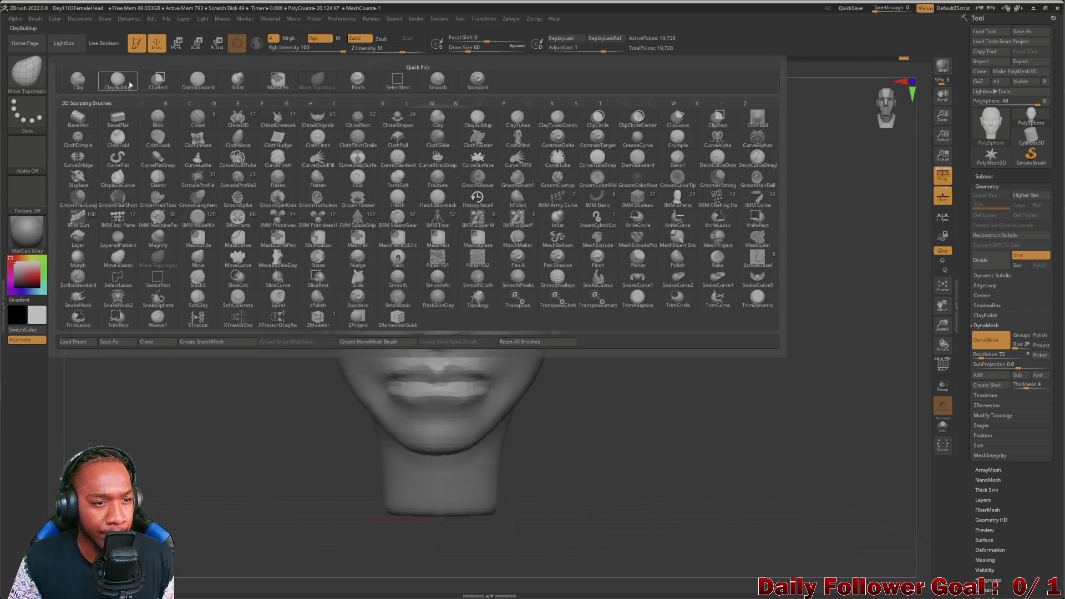
mouse_move(231, 444)
mouse_down()
mouse_move(489, 463)
mouse_move(476, 447)
mouse_move(491, 428)
mouse_move(487, 458)
mouse_move(499, 423)
mouse_move(201, 412)
mouse_move(244, 415)
mouse_move(237, 397)
mouse_move(252, 432)
mouse_move(227, 423)
mouse_move(241, 464)
mouse_move(366, 511)
mouse_up()
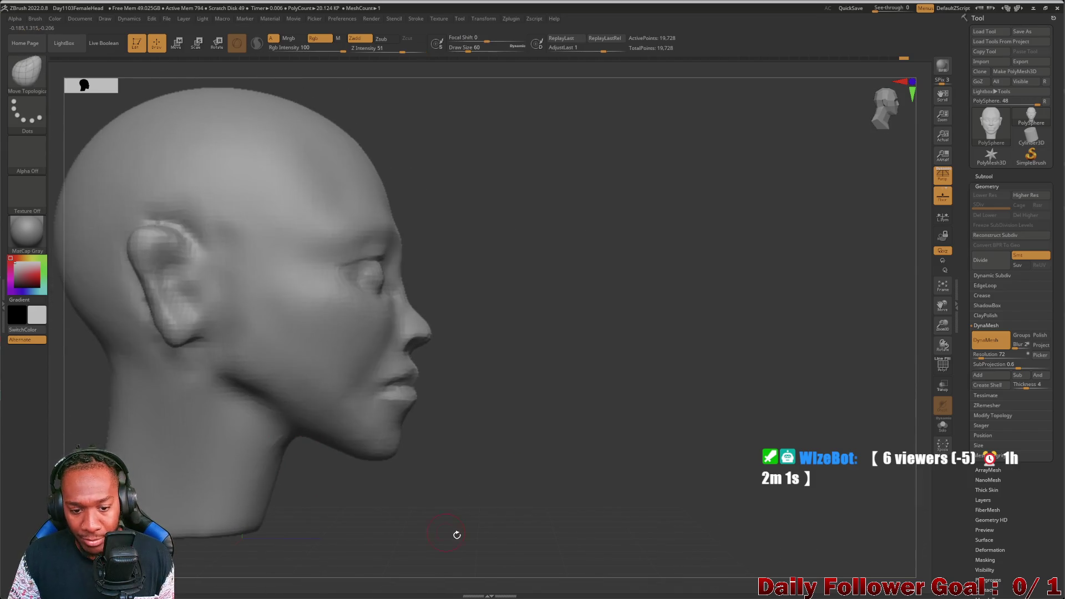
alt+drag(466, 478, 815, 456)
mouse_move(327, 417)
mouse_down()
mouse_move(306, 442)
mouse_move(200, 375)
mouse_up()
click(34, 74)
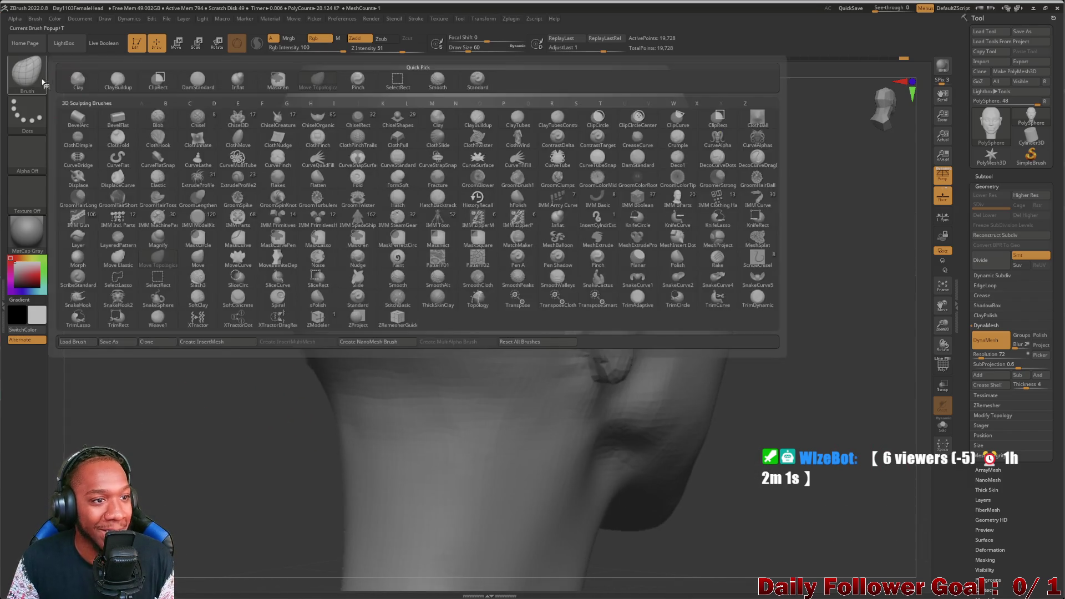
Step: Pick DamStandard and carve a crease down the ear's front edge
click(186, 82)
drag(567, 215, 570, 328)
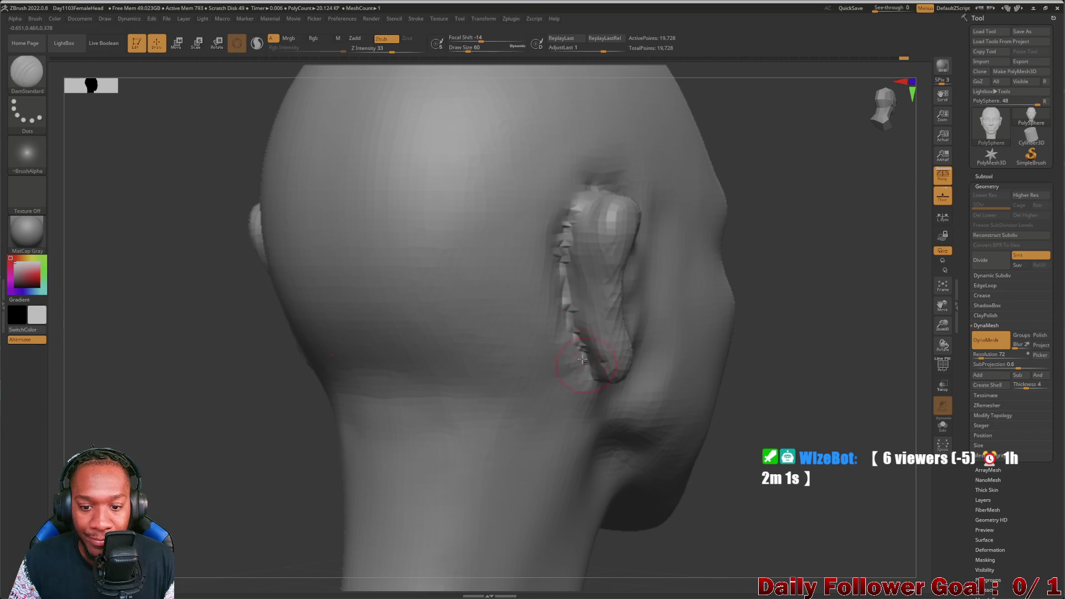
drag(828, 347, 514, 268)
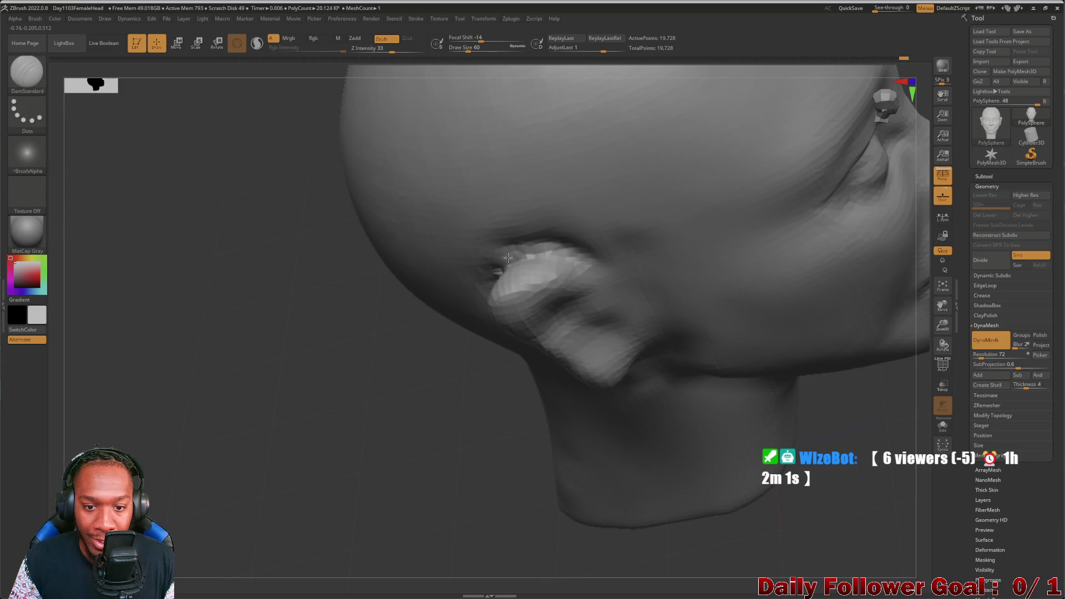
drag(273, 380, 360, 345)
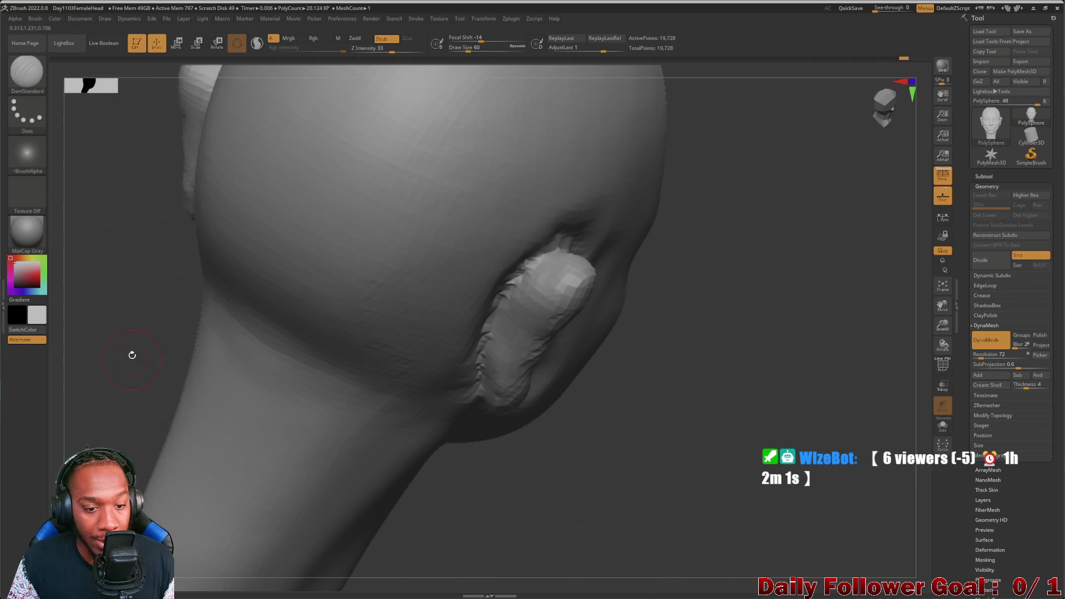
Step: Smooth the ear's back edge and rim, viewing it from behind and below
drag(131, 358, 438, 299)
shift+drag(496, 266, 468, 435)
drag(760, 428, 708, 503)
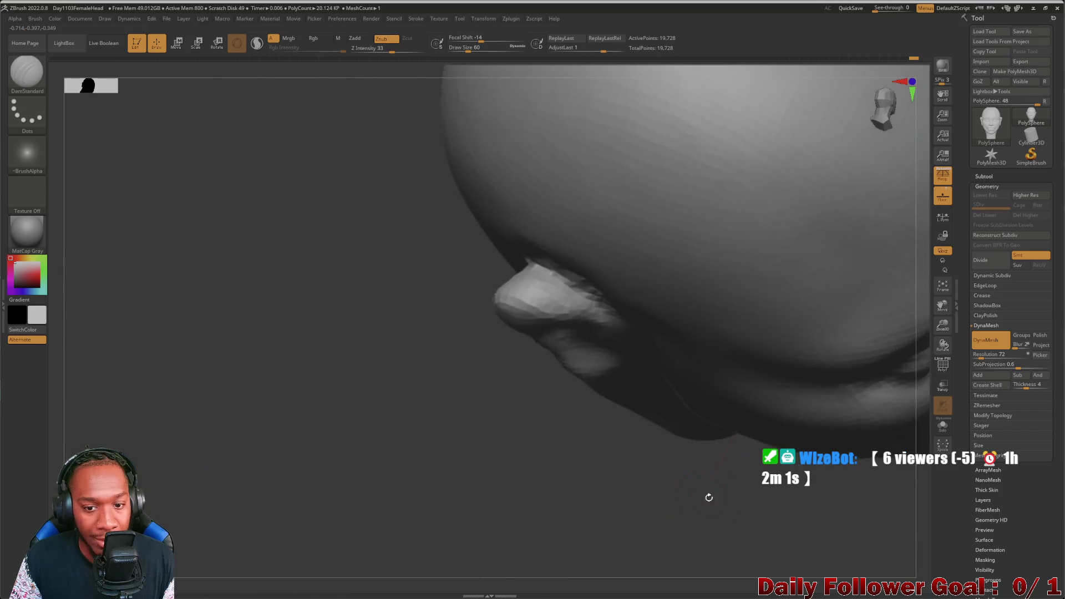
drag(408, 237, 492, 226)
mouse_move(248, 306)
mouse_down()
mouse_move(360, 311)
mouse_move(471, 288)
mouse_move(521, 238)
mouse_move(522, 344)
mouse_move(537, 244)
mouse_up()
mouse_move(534, 386)
mouse_down()
mouse_move(675, 518)
mouse_move(254, 330)
mouse_move(242, 385)
mouse_move(316, 375)
mouse_move(301, 364)
mouse_move(285, 409)
mouse_move(207, 337)
mouse_move(340, 287)
mouse_up()
Step: Carve creases into the ear's helix and smooth the faceted ear surface
mouse_move(458, 245)
mouse_down()
mouse_move(435, 234)
mouse_move(442, 272)
mouse_move(448, 238)
mouse_up()
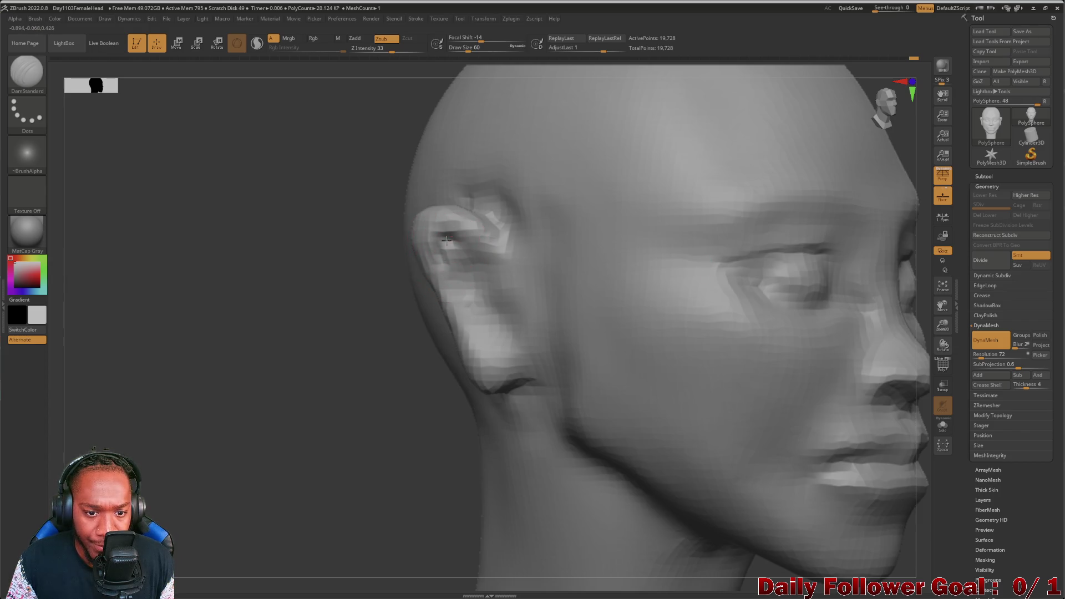
drag(245, 339, 258, 316)
shift+drag(436, 249, 438, 258)
mouse_move(373, 332)
mouse_down()
mouse_move(166, 397)
mouse_move(147, 236)
mouse_up()
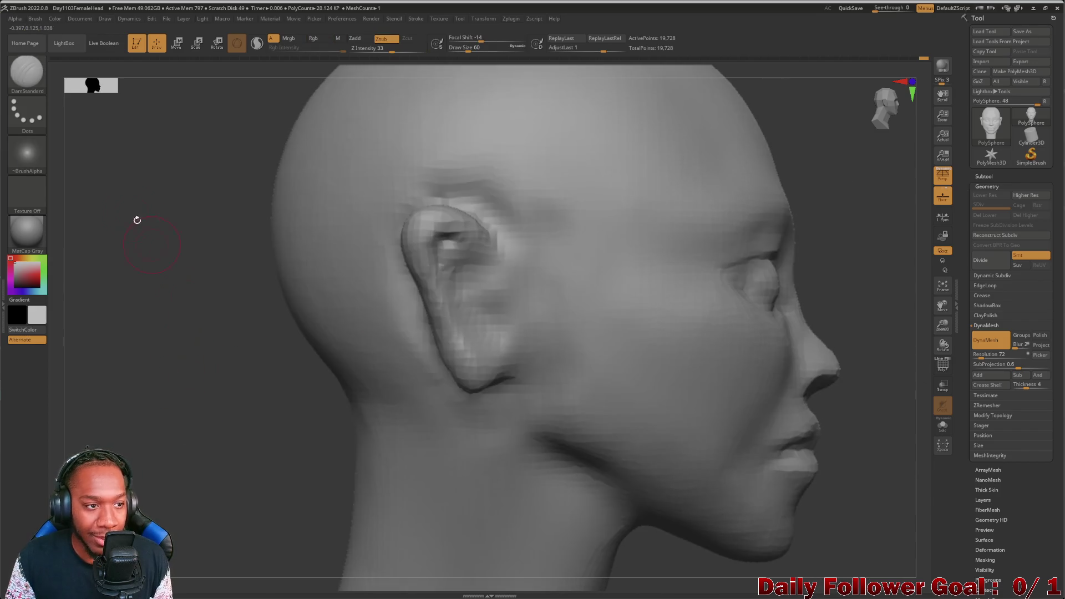
click(41, 90)
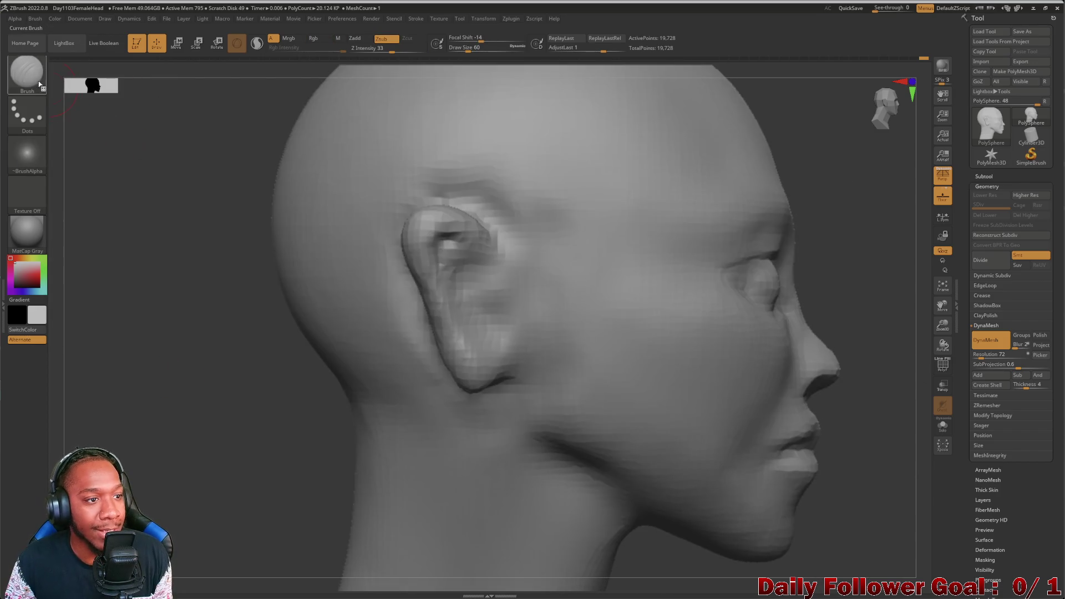
Step: Switch to Move Topological and pull the ear's front edge backward
click(27, 75)
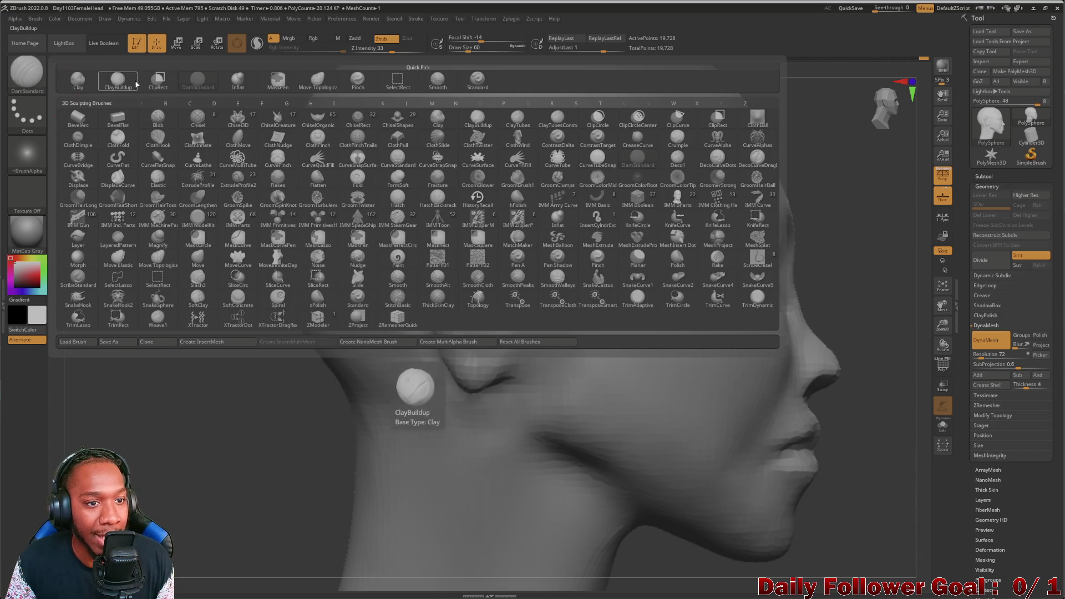
click(319, 84)
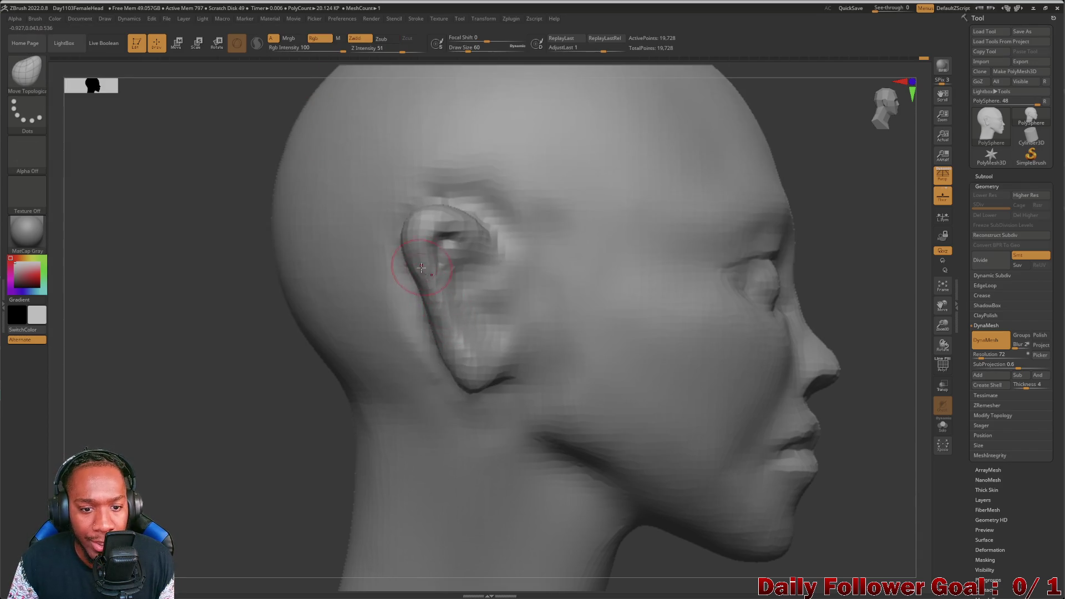
drag(419, 260, 408, 266)
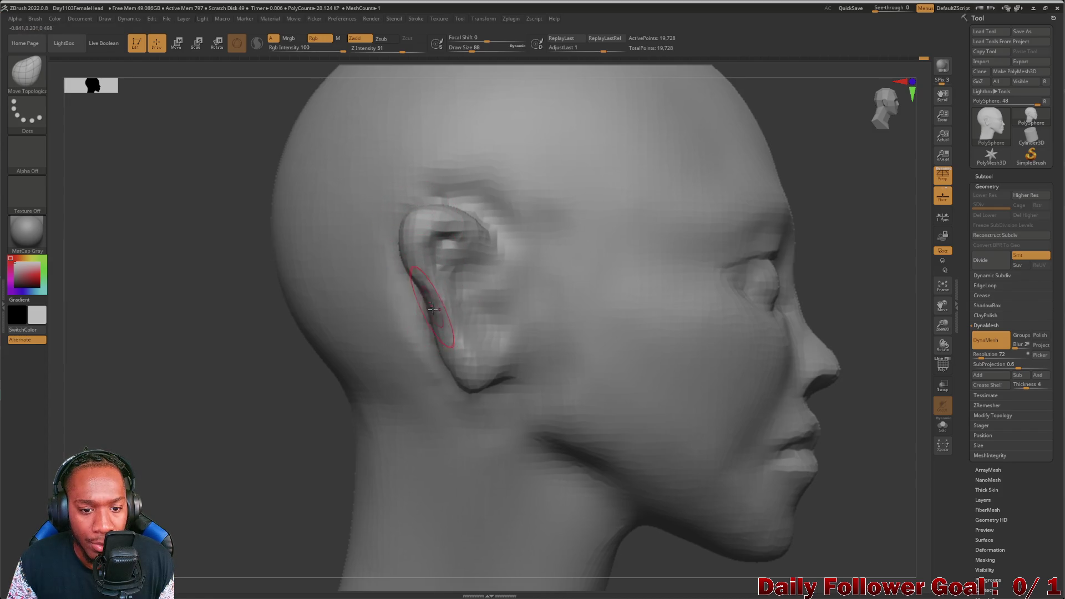
mouse_move(334, 361)
mouse_down()
mouse_move(186, 350)
mouse_move(230, 323)
mouse_move(341, 365)
mouse_move(269, 388)
mouse_move(315, 392)
mouse_move(161, 432)
mouse_move(180, 388)
mouse_move(217, 393)
mouse_up()
mouse_move(264, 445)
mouse_down()
mouse_move(283, 347)
mouse_move(256, 444)
mouse_move(185, 338)
mouse_move(290, 274)
mouse_move(599, 404)
mouse_move(600, 424)
mouse_move(261, 394)
mouse_move(268, 430)
mouse_up()
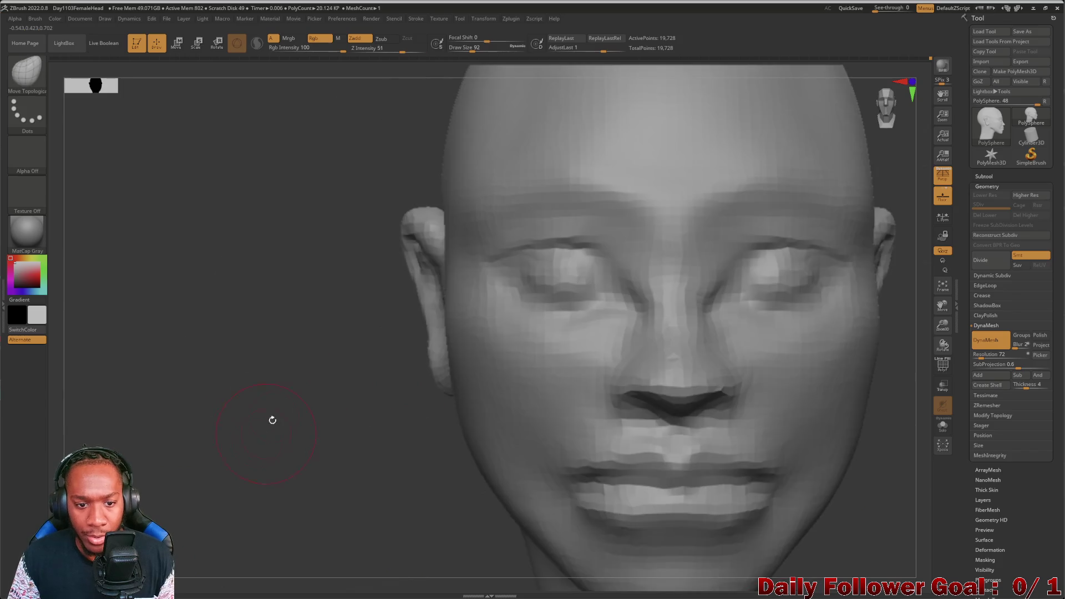
Step: Frame the head and review it from three-quarter and straight front views
key(f)
mouse_move(289, 319)
mouse_down()
mouse_move(278, 374)
mouse_move(164, 388)
mouse_move(214, 428)
mouse_up()
key(f)
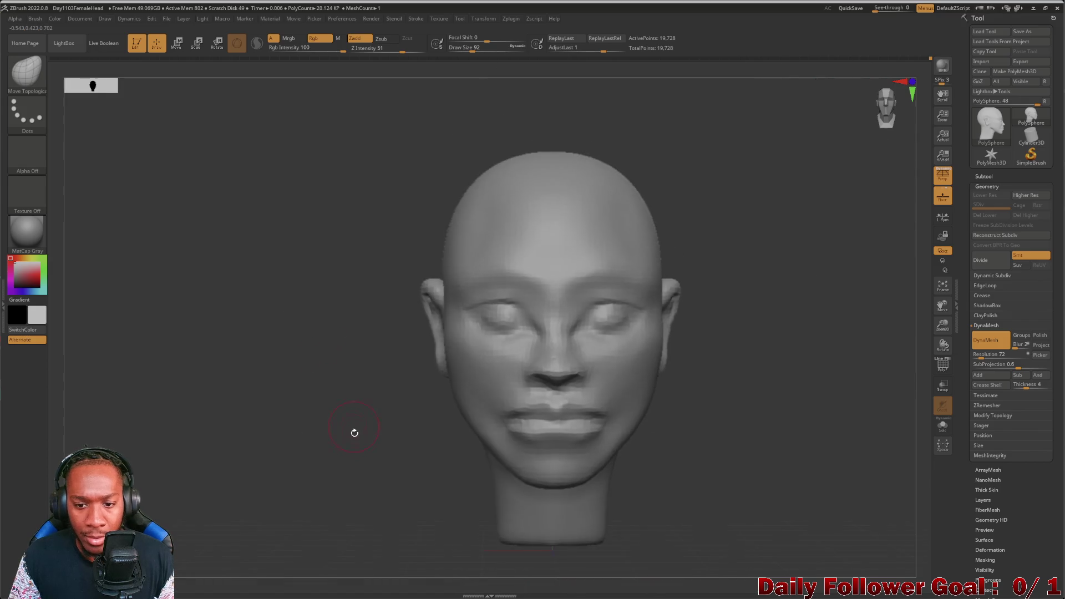
drag(351, 430, 290, 406)
mouse_move(286, 370)
mouse_down()
mouse_move(271, 416)
mouse_move(241, 392)
mouse_move(245, 427)
mouse_move(233, 440)
mouse_move(244, 416)
mouse_up()
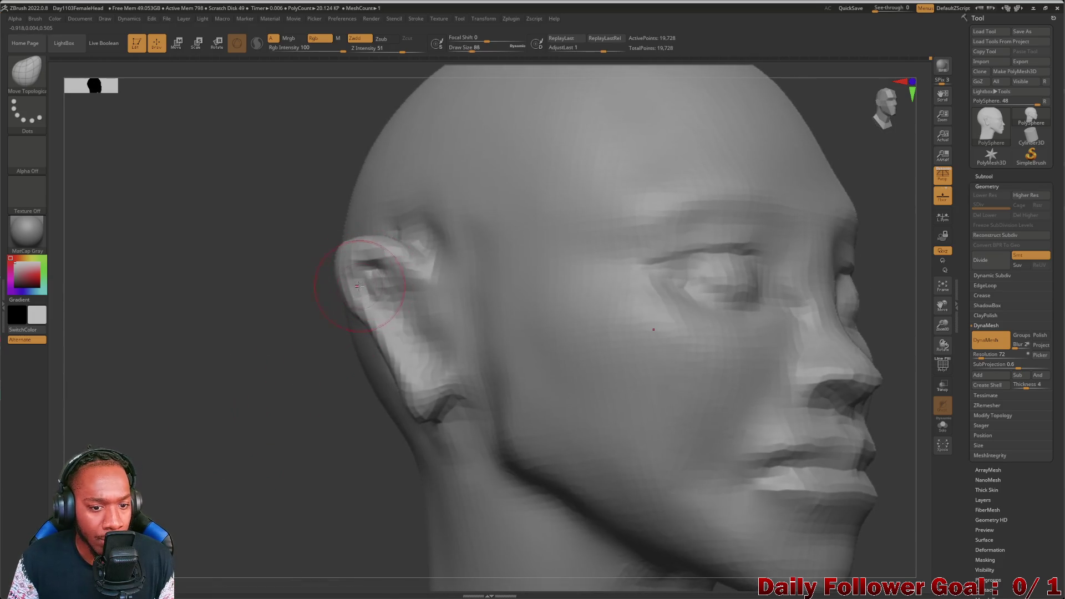
mouse_move(337, 270)
mouse_down()
mouse_move(190, 327)
mouse_move(350, 264)
mouse_move(353, 274)
mouse_move(209, 337)
mouse_move(97, 115)
mouse_up()
click(26, 72)
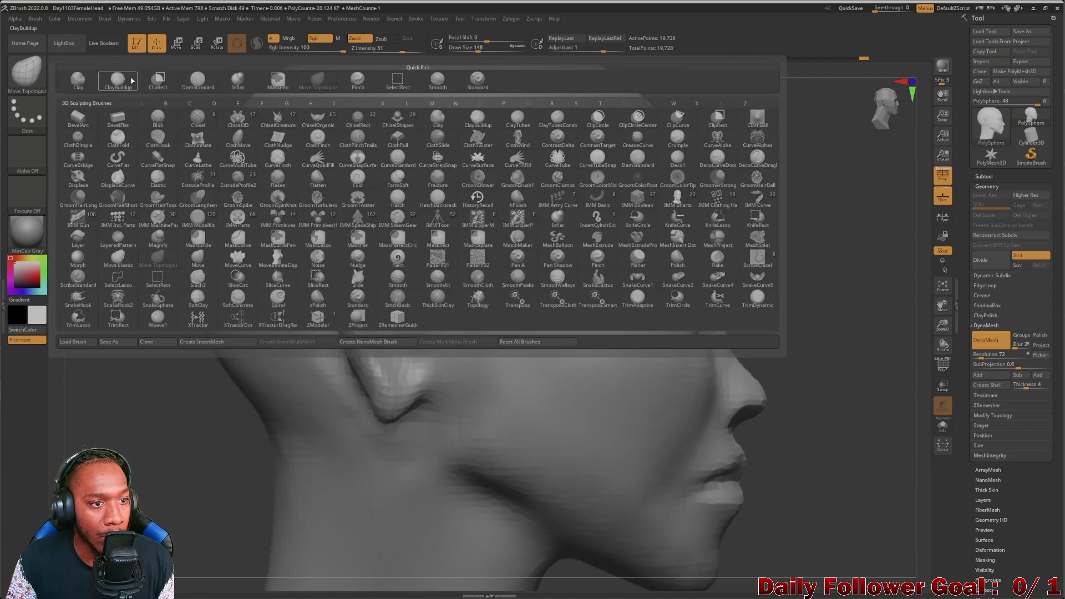
Step: Select the DamStandard brush and inspect the ear from profile and three-quarter views
click(212, 119)
drag(126, 286, 245, 330)
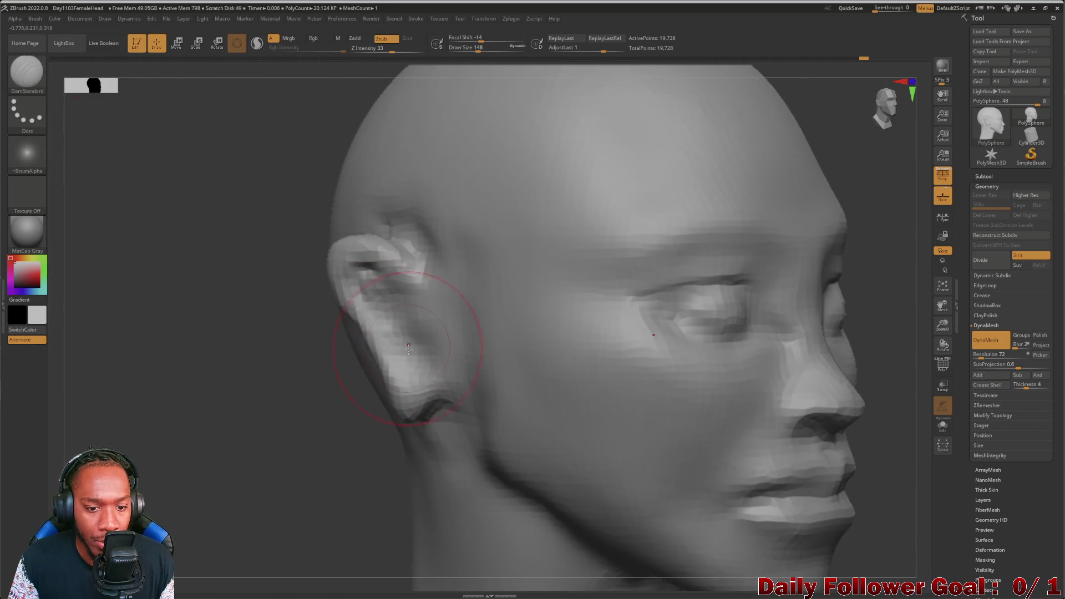
mouse_move(299, 383)
mouse_down()
mouse_move(183, 383)
mouse_move(233, 383)
mouse_up()
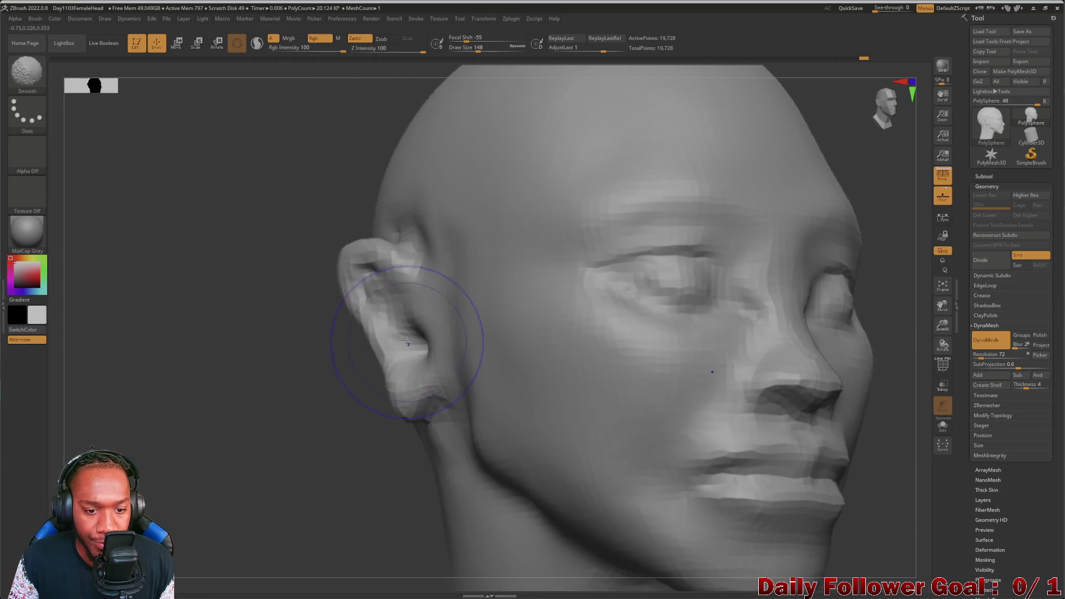
mouse_move(197, 386)
mouse_down()
mouse_move(144, 385)
mouse_move(210, 385)
mouse_move(154, 338)
mouse_move(73, 125)
mouse_up()
Step: Switch back to the Move Topological brush with the head turned to a front view
key(b)
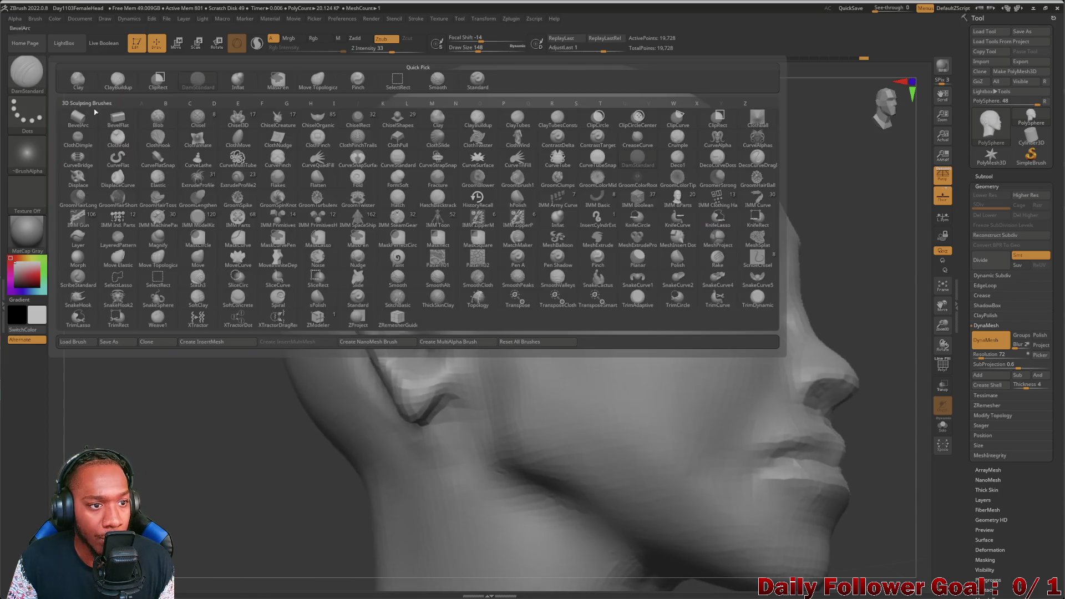
click(314, 86)
mouse_move(110, 371)
mouse_down()
mouse_move(174, 382)
mouse_move(266, 369)
mouse_up()
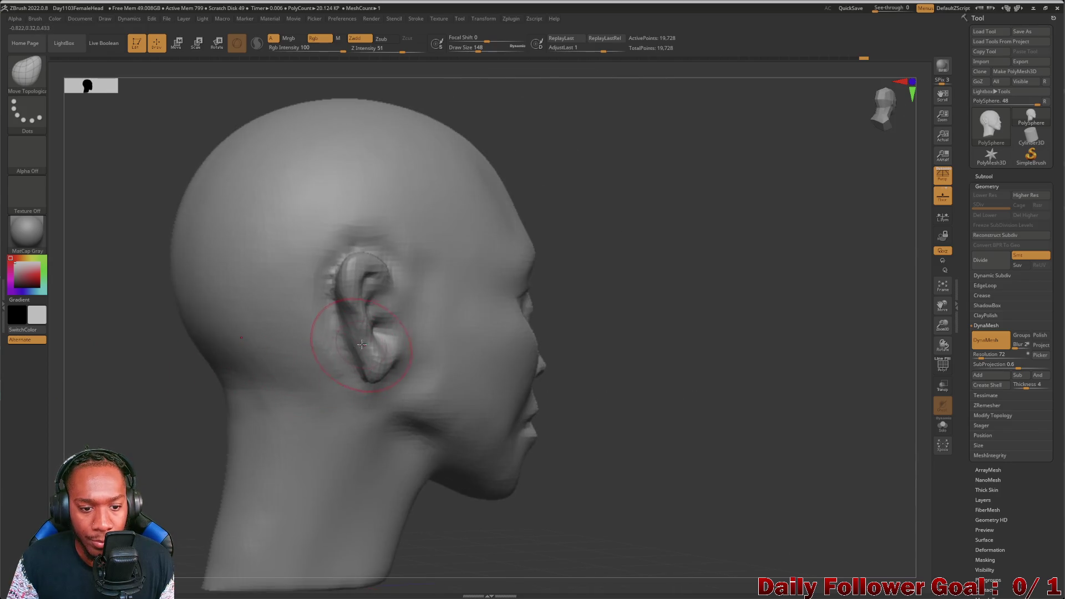
mouse_move(150, 416)
mouse_down()
mouse_move(143, 423)
mouse_move(194, 427)
mouse_move(217, 391)
mouse_move(216, 418)
mouse_move(240, 413)
mouse_move(222, 406)
mouse_up()
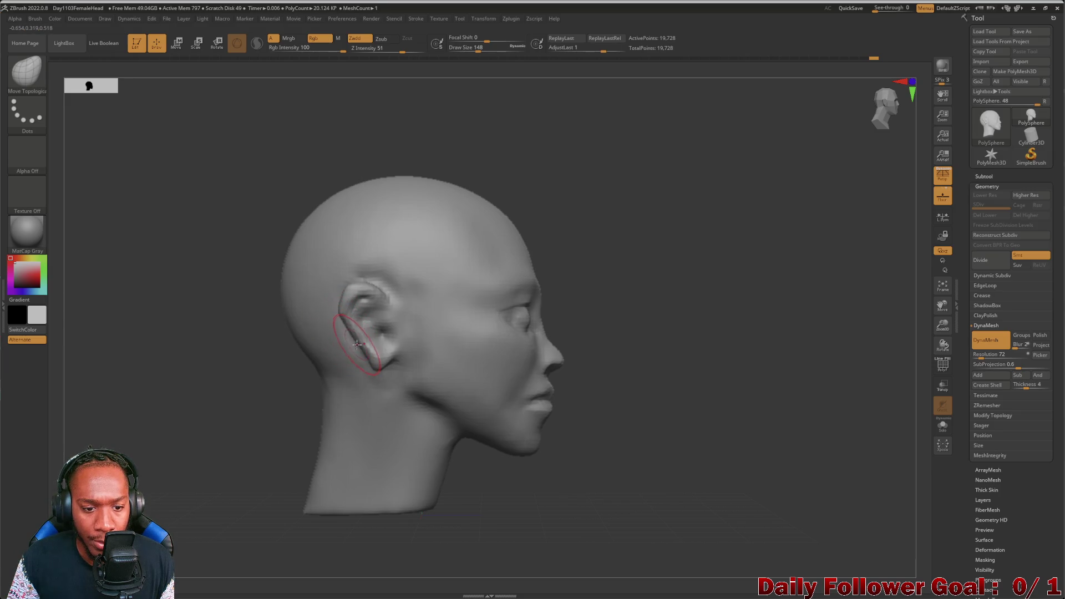
Step: Push the ear's outer rim into shape, then Shift-smooth the ear surface
drag(368, 345, 370, 358)
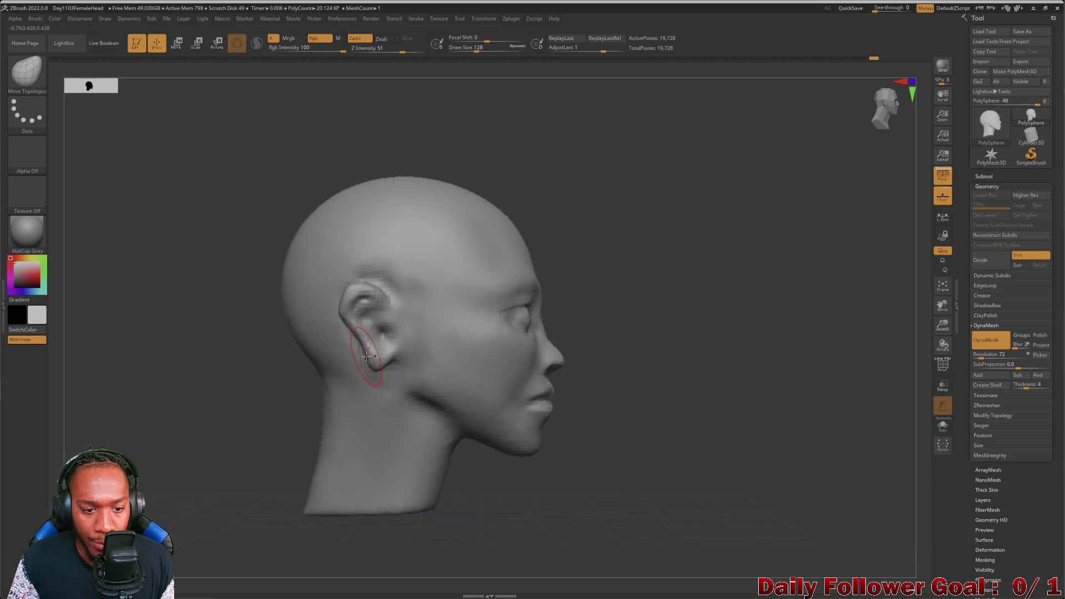
key(shift)
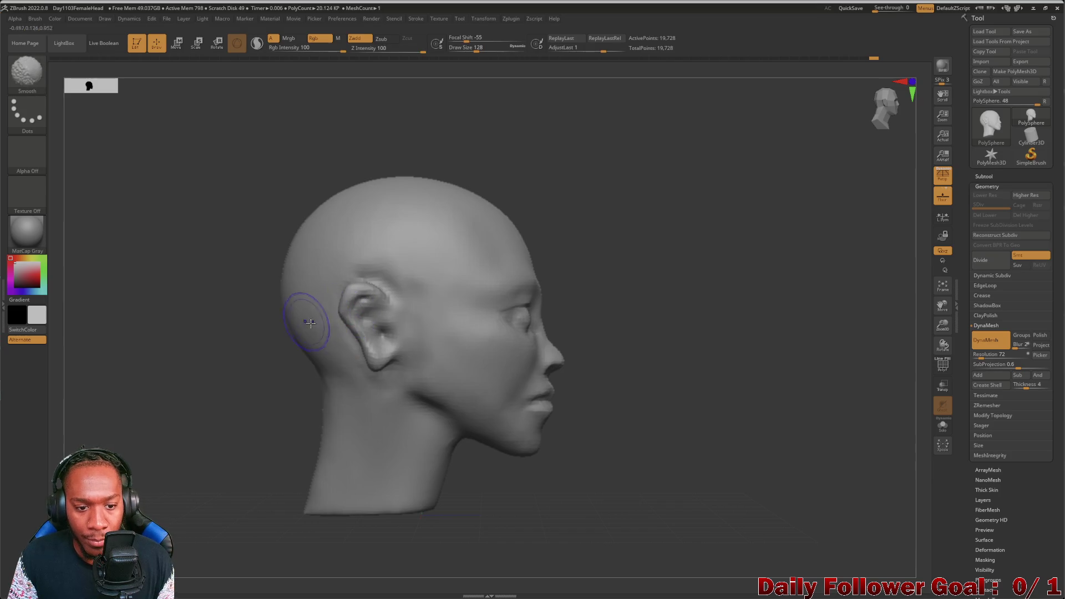
mouse_move(272, 319)
mouse_down()
mouse_move(152, 368)
mouse_move(223, 351)
mouse_move(261, 356)
mouse_move(200, 368)
mouse_move(215, 489)
mouse_move(150, 416)
mouse_move(439, 357)
mouse_move(452, 373)
mouse_move(466, 361)
mouse_move(420, 366)
mouse_up()
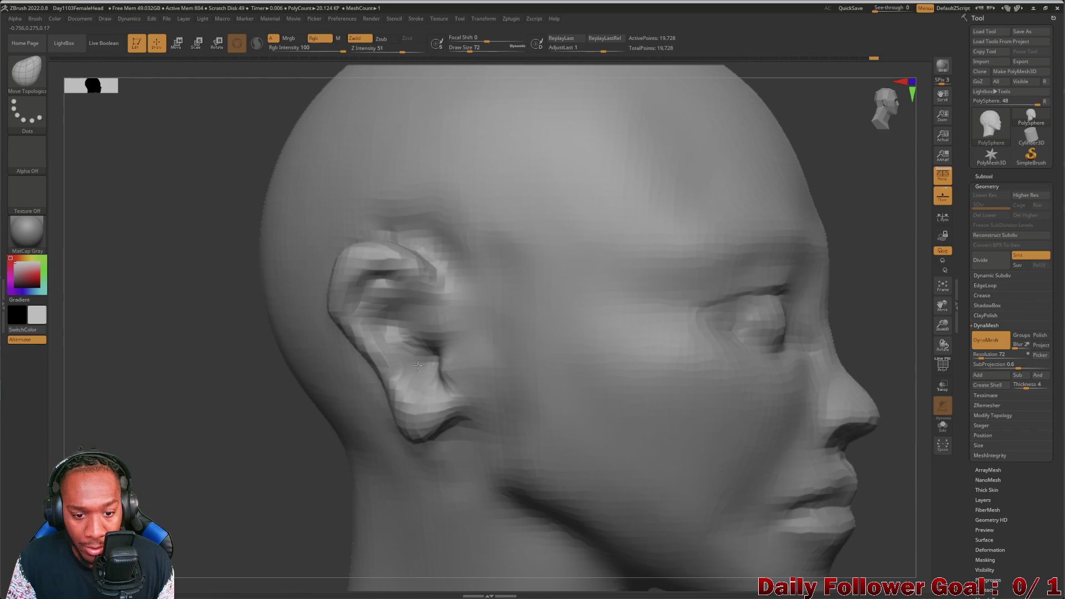
mouse_move(210, 399)
mouse_down()
mouse_move(219, 404)
mouse_move(80, 427)
mouse_move(333, 410)
mouse_up()
shift+drag(437, 394, 422, 377)
mouse_move(333, 389)
mouse_down()
mouse_move(167, 464)
mouse_move(214, 483)
mouse_move(232, 428)
mouse_move(222, 444)
mouse_up()
key(f)
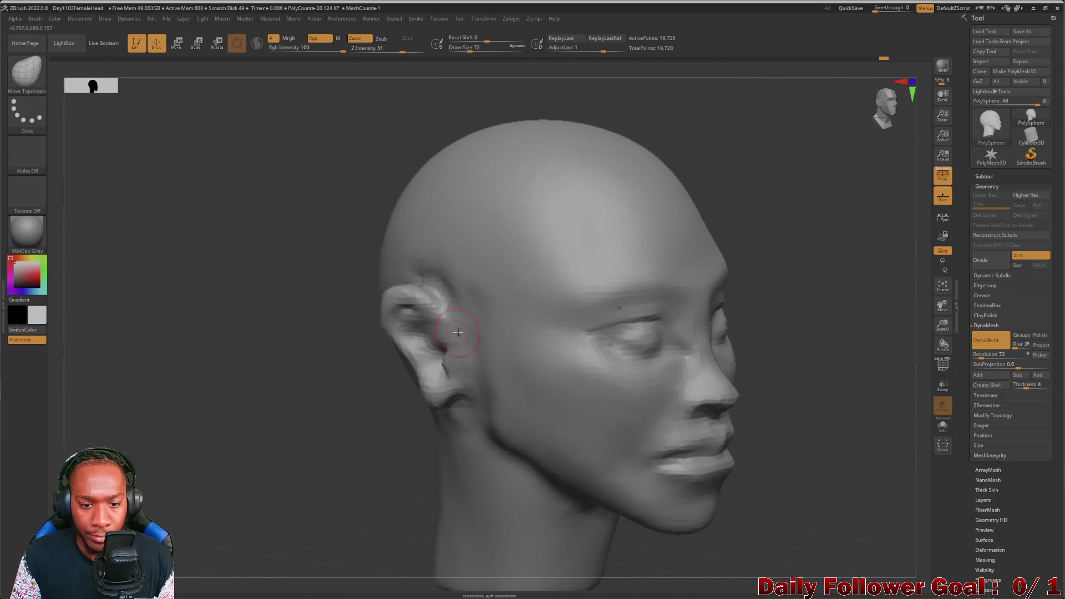
shift+drag(446, 333, 441, 327)
mouse_move(204, 409)
mouse_down()
mouse_move(152, 443)
mouse_move(219, 468)
mouse_move(280, 399)
mouse_move(177, 456)
mouse_move(142, 432)
mouse_up()
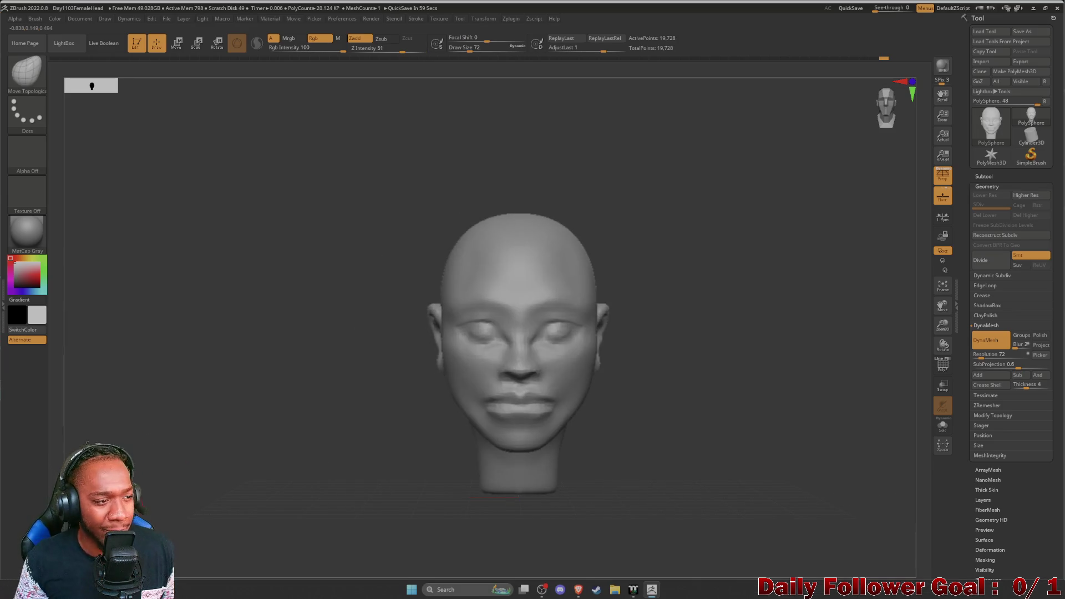
Step: Save the Day1103FemaleHead project with Ctrl+S, replacing the existing ZPR file
mouse_move(364, 397)
mouse_down()
mouse_move(310, 411)
mouse_move(334, 409)
mouse_move(334, 424)
mouse_move(325, 416)
mouse_move(293, 431)
mouse_move(310, 443)
mouse_up()
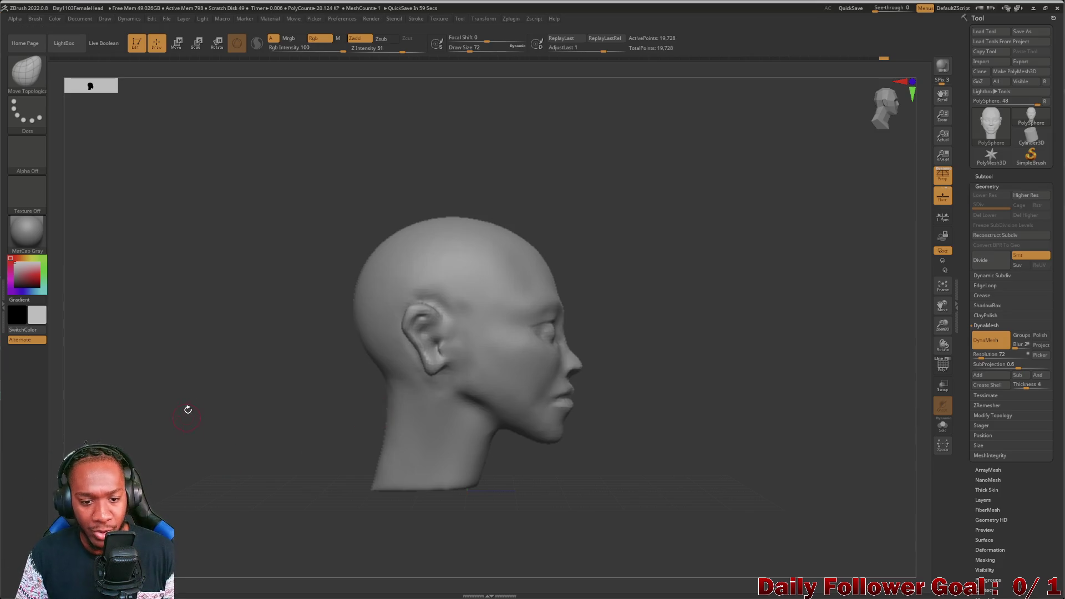
shift+drag(185, 414, 176, 414)
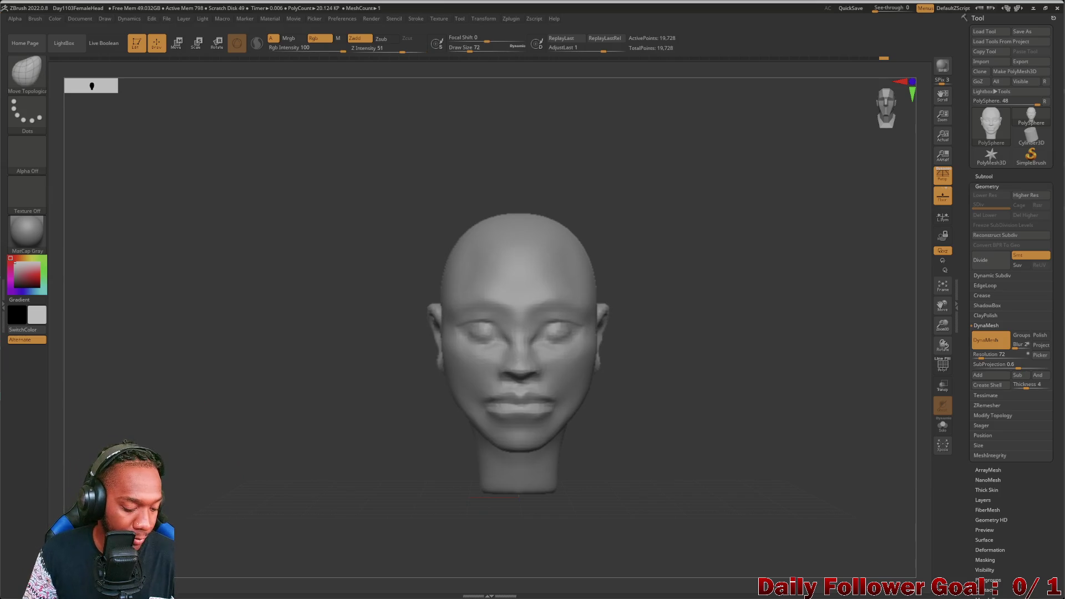
key(ctrl)
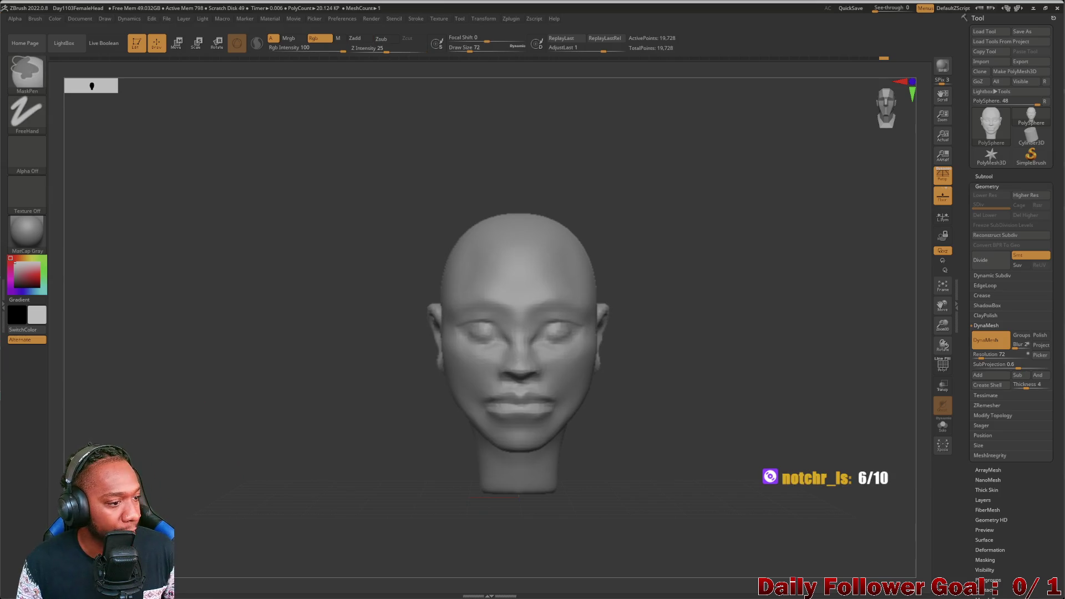
key(ctrl+s)
click(551, 304)
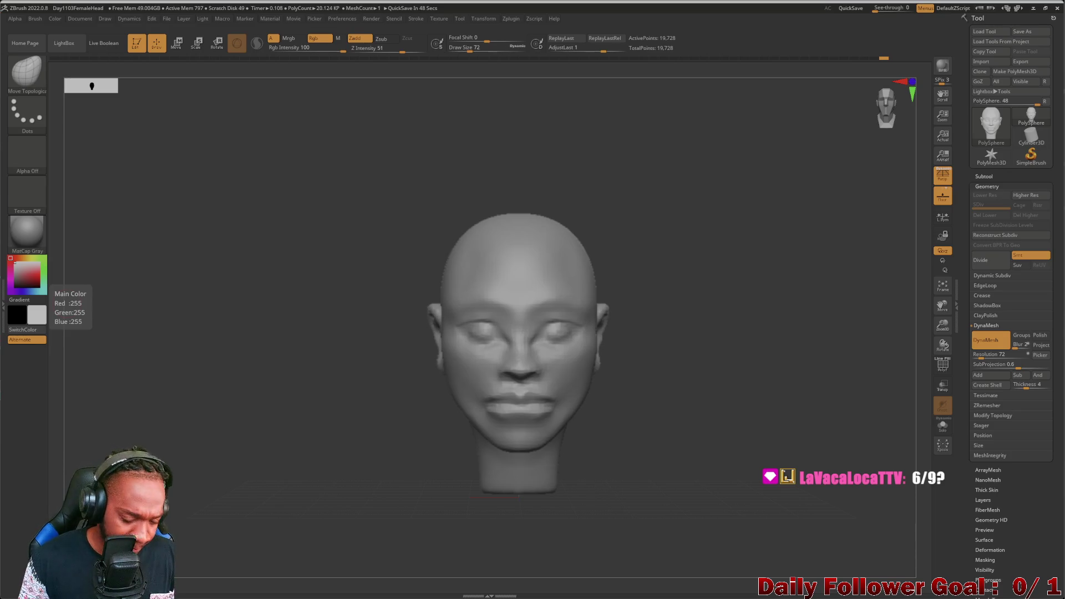
Step: Review the head from three-quarter, left profile and near-front views
mouse_move(339, 387)
mouse_down()
mouse_move(344, 354)
mouse_move(300, 361)
mouse_move(359, 369)
mouse_up()
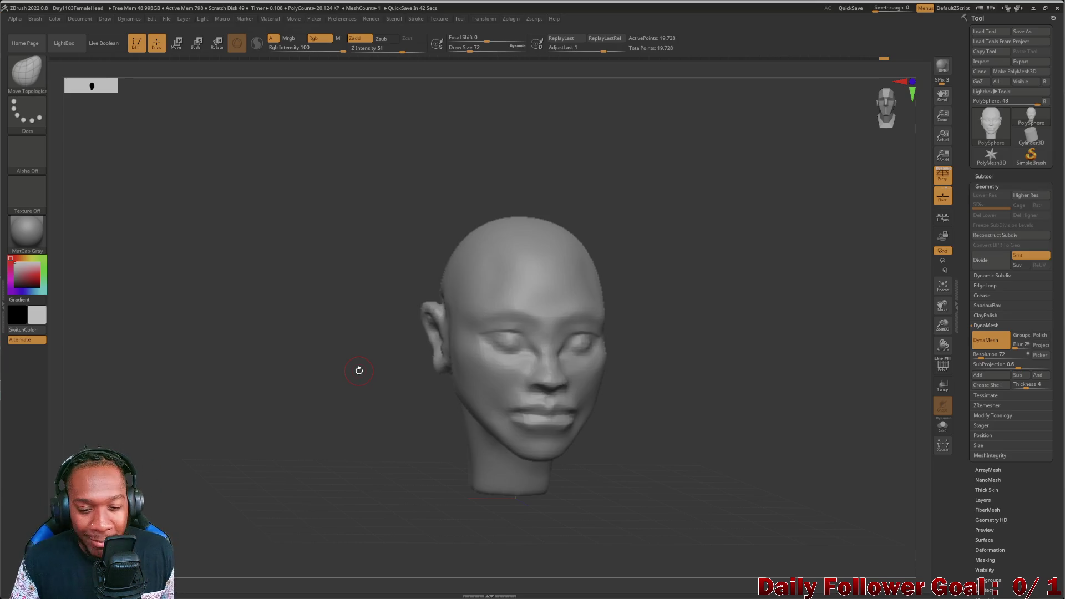
mouse_move(397, 430)
mouse_down()
mouse_move(362, 412)
mouse_move(422, 435)
mouse_move(352, 427)
mouse_move(371, 423)
mouse_move(361, 430)
mouse_move(371, 434)
mouse_up()
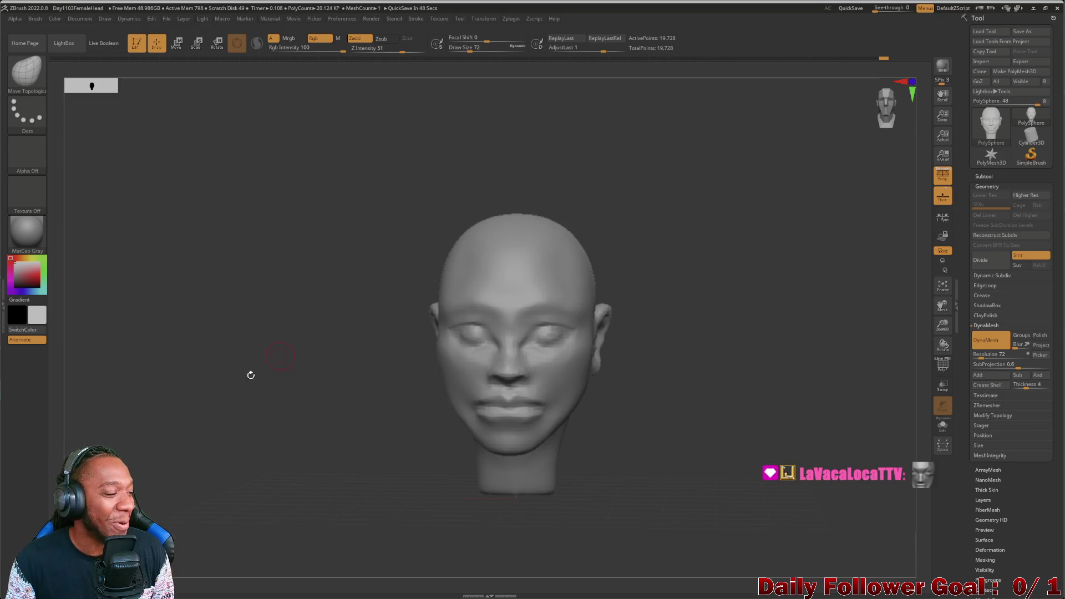
drag(777, 397, 720, 407)
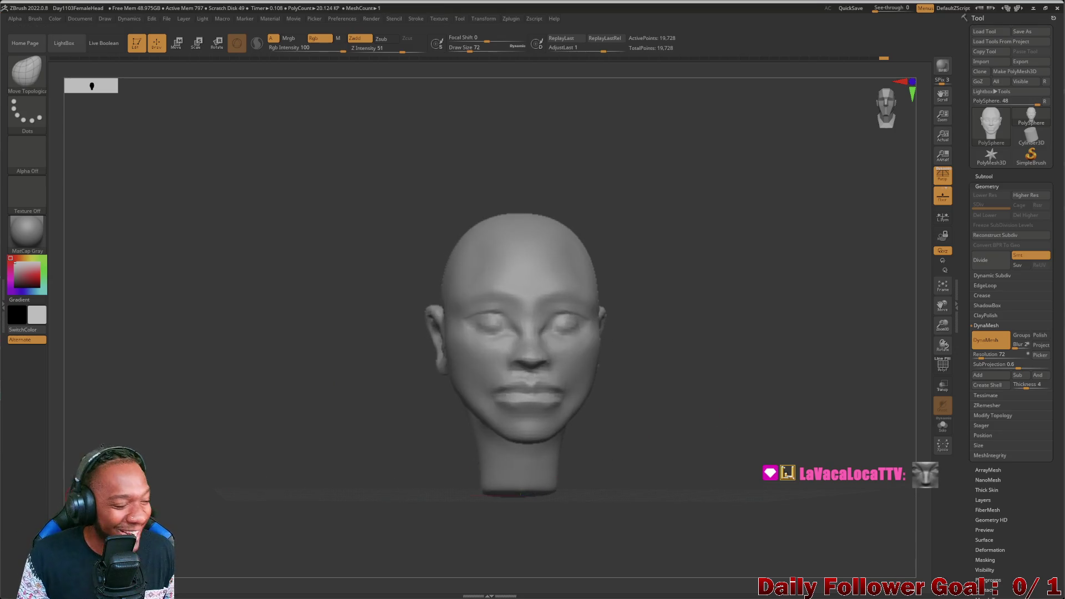
drag(685, 404, 694, 410)
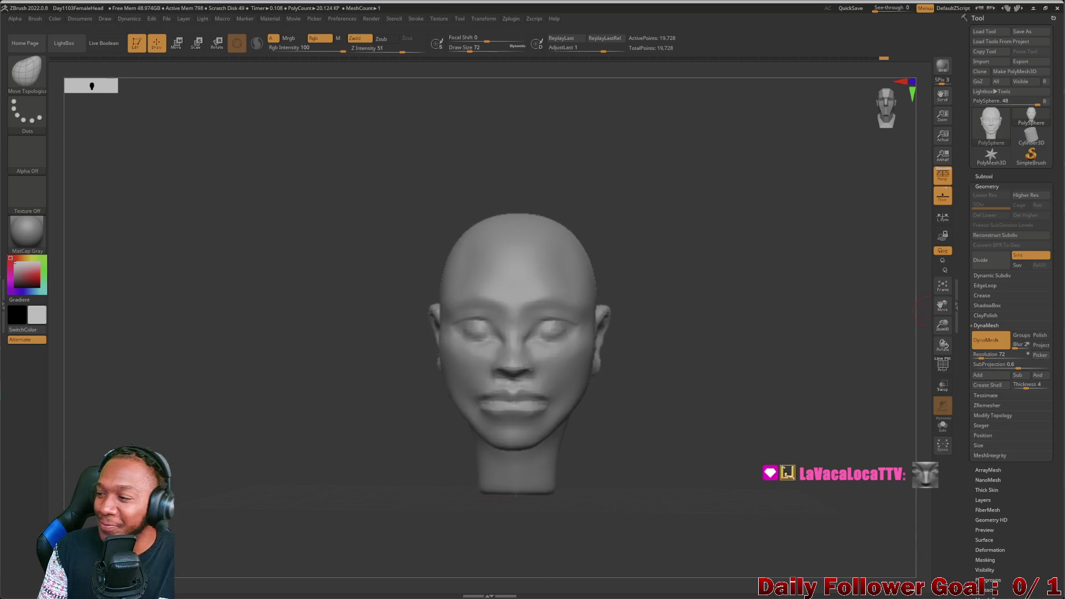